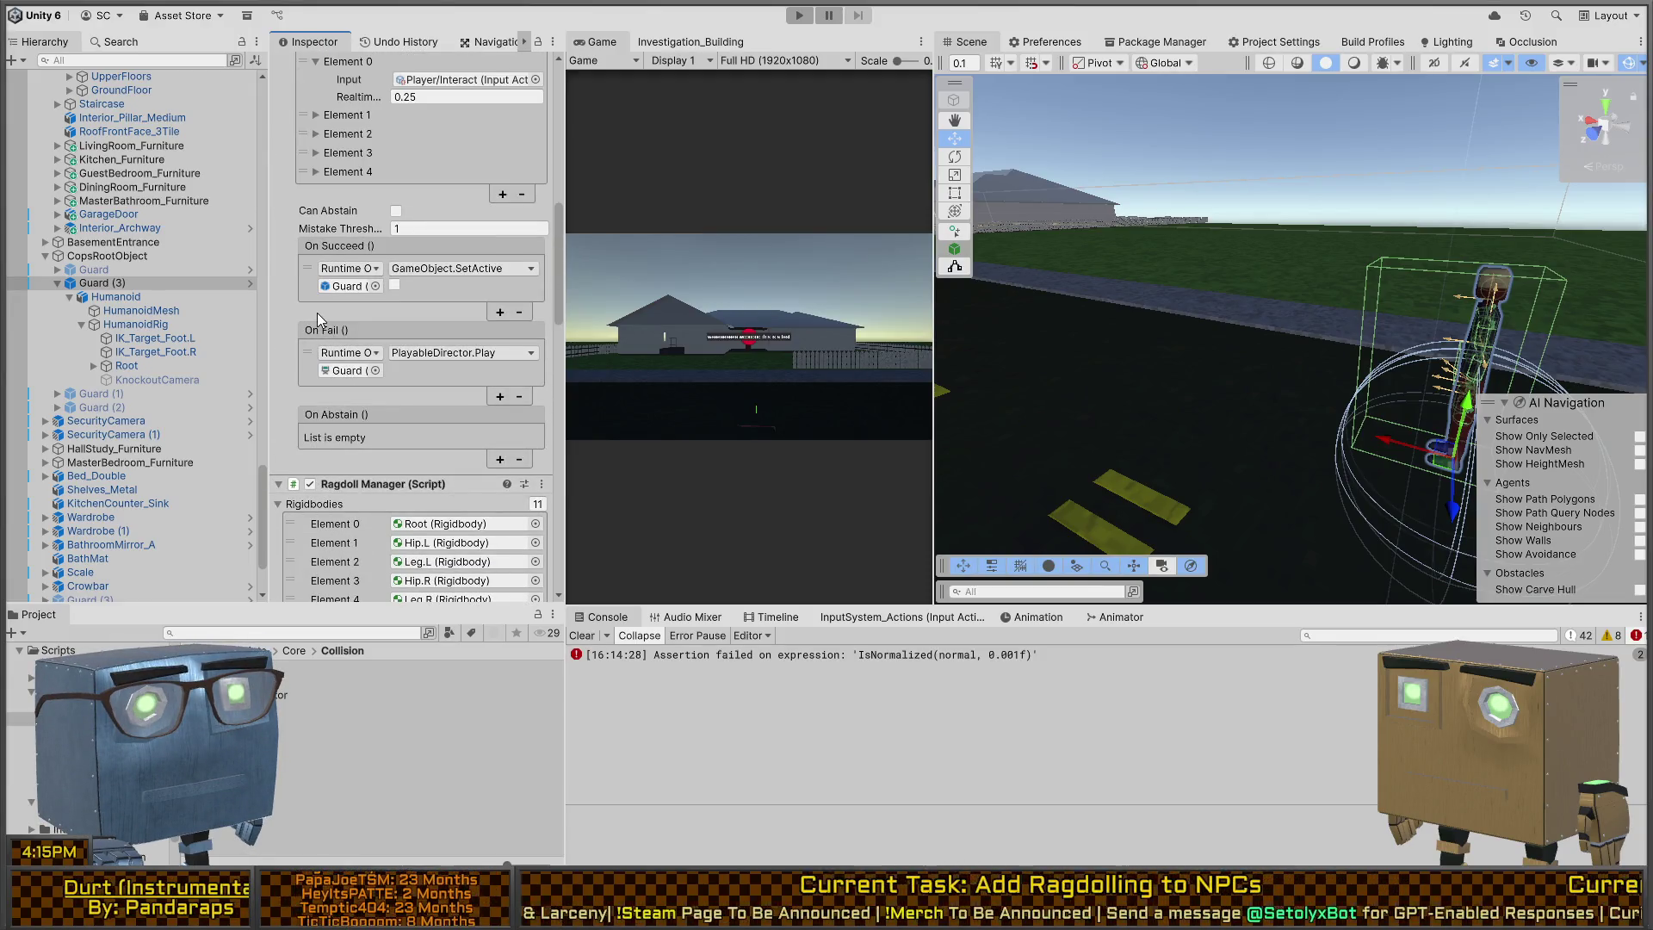
Step: Review the first Guard's quicktime settings, briefly multi-selecting Guard (1) and Guard (2)
{"action": "scroll", "coordinate": [317, 313], "scroll_direction": "down", "scroll_amount": 15}
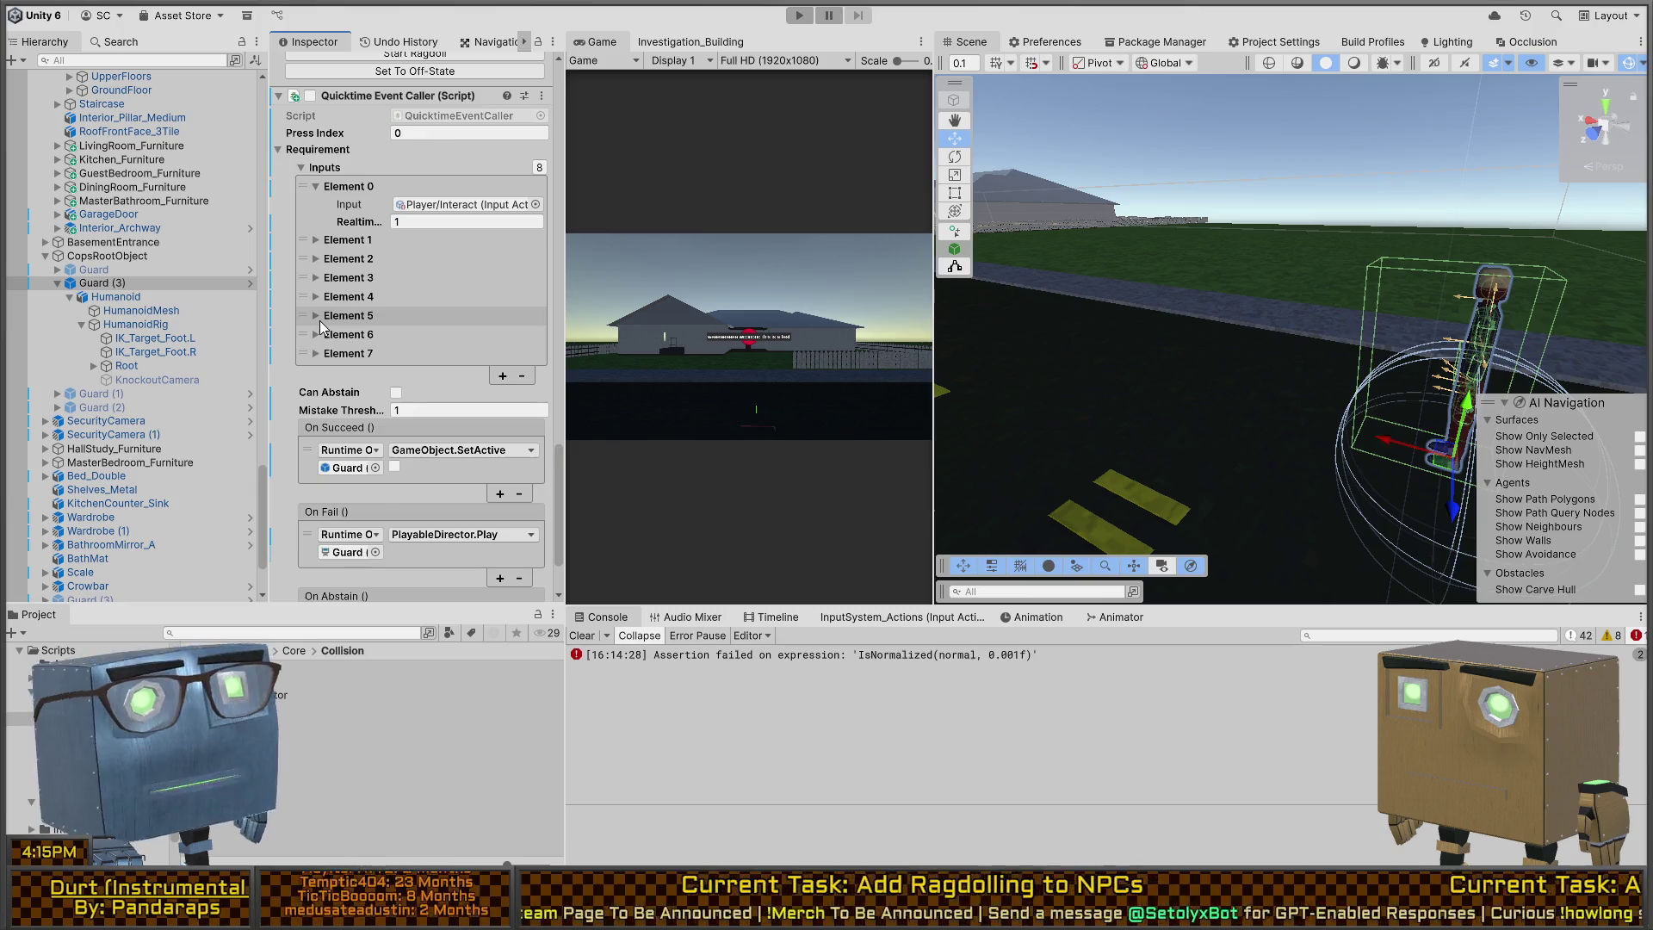
{"action": "scroll", "coordinate": [320, 319], "scroll_direction": "down", "scroll_amount": 2}
{"action": "scroll", "coordinate": [332, 301], "scroll_direction": "up", "scroll_amount": 11}
{"action": "scroll", "coordinate": [326, 379], "scroll_direction": "down", "scroll_amount": 1}
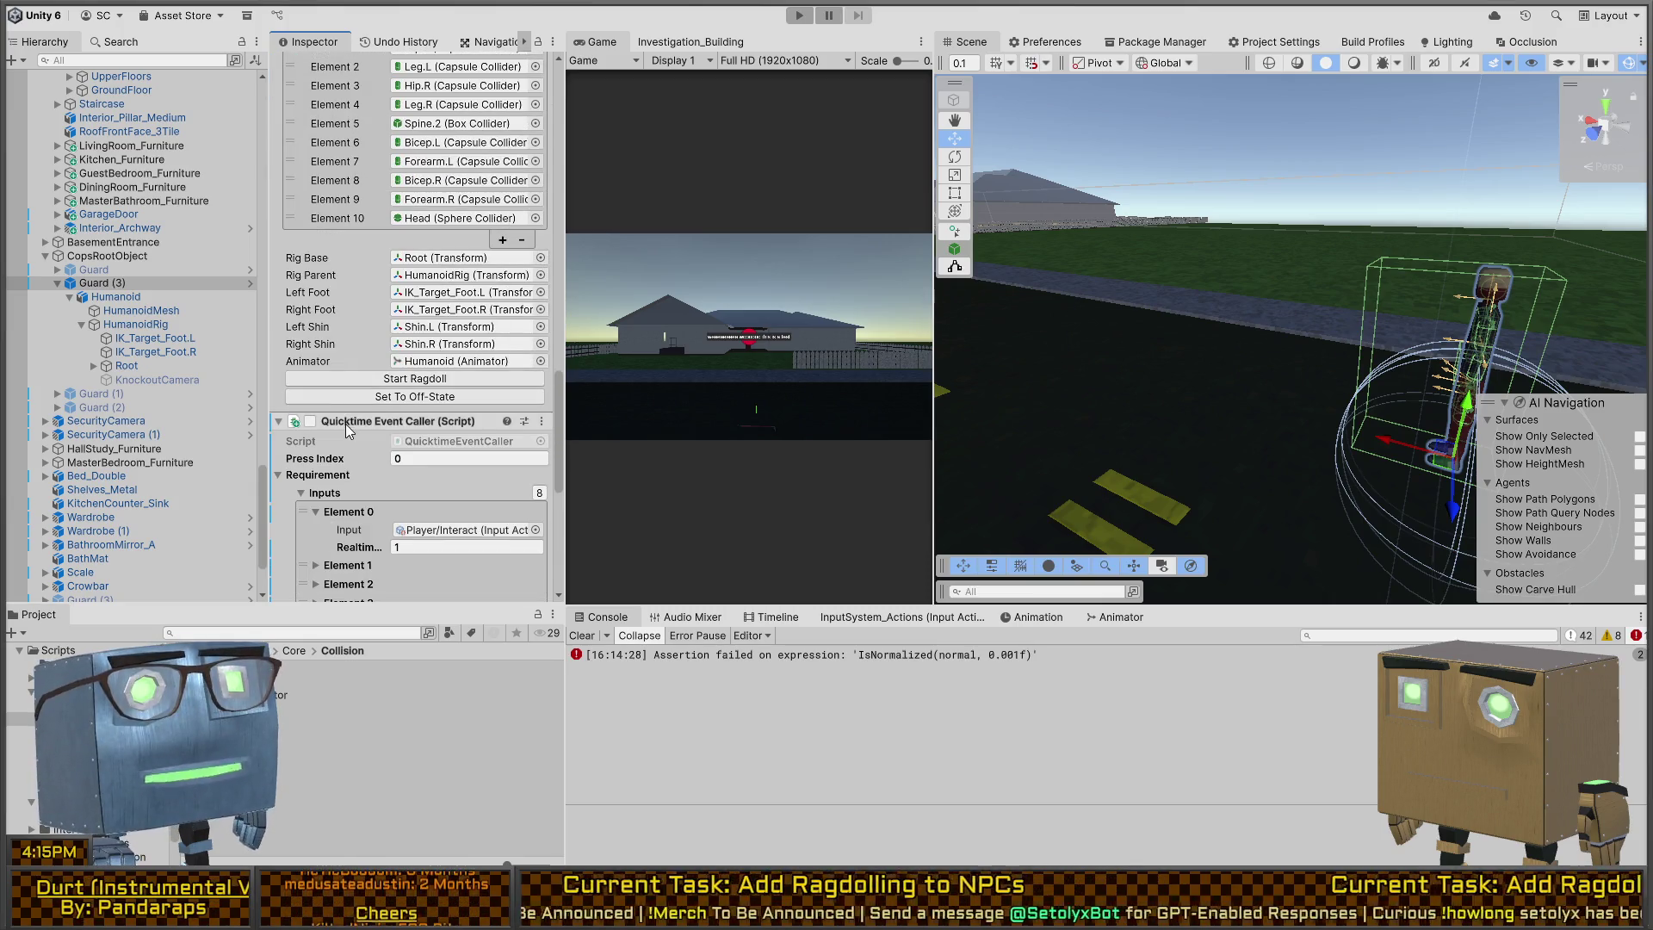
{"action": "scroll", "coordinate": [408, 482], "scroll_direction": "up", "scroll_amount": 15}
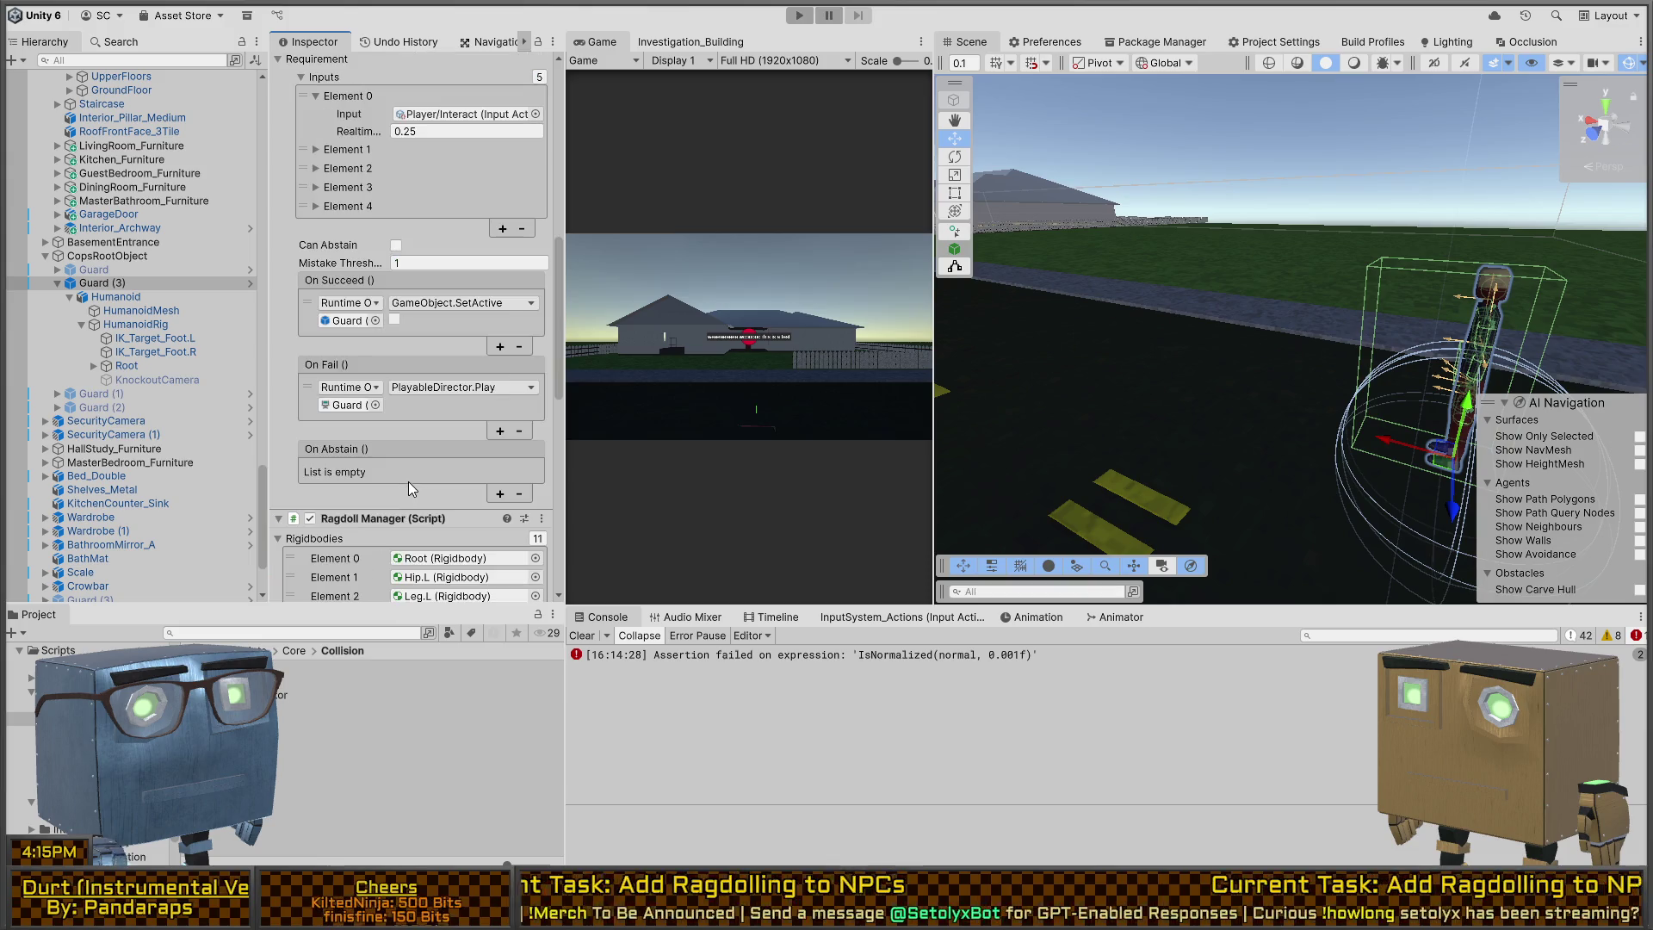
{"action": "left_click", "coordinate": [149, 269]}
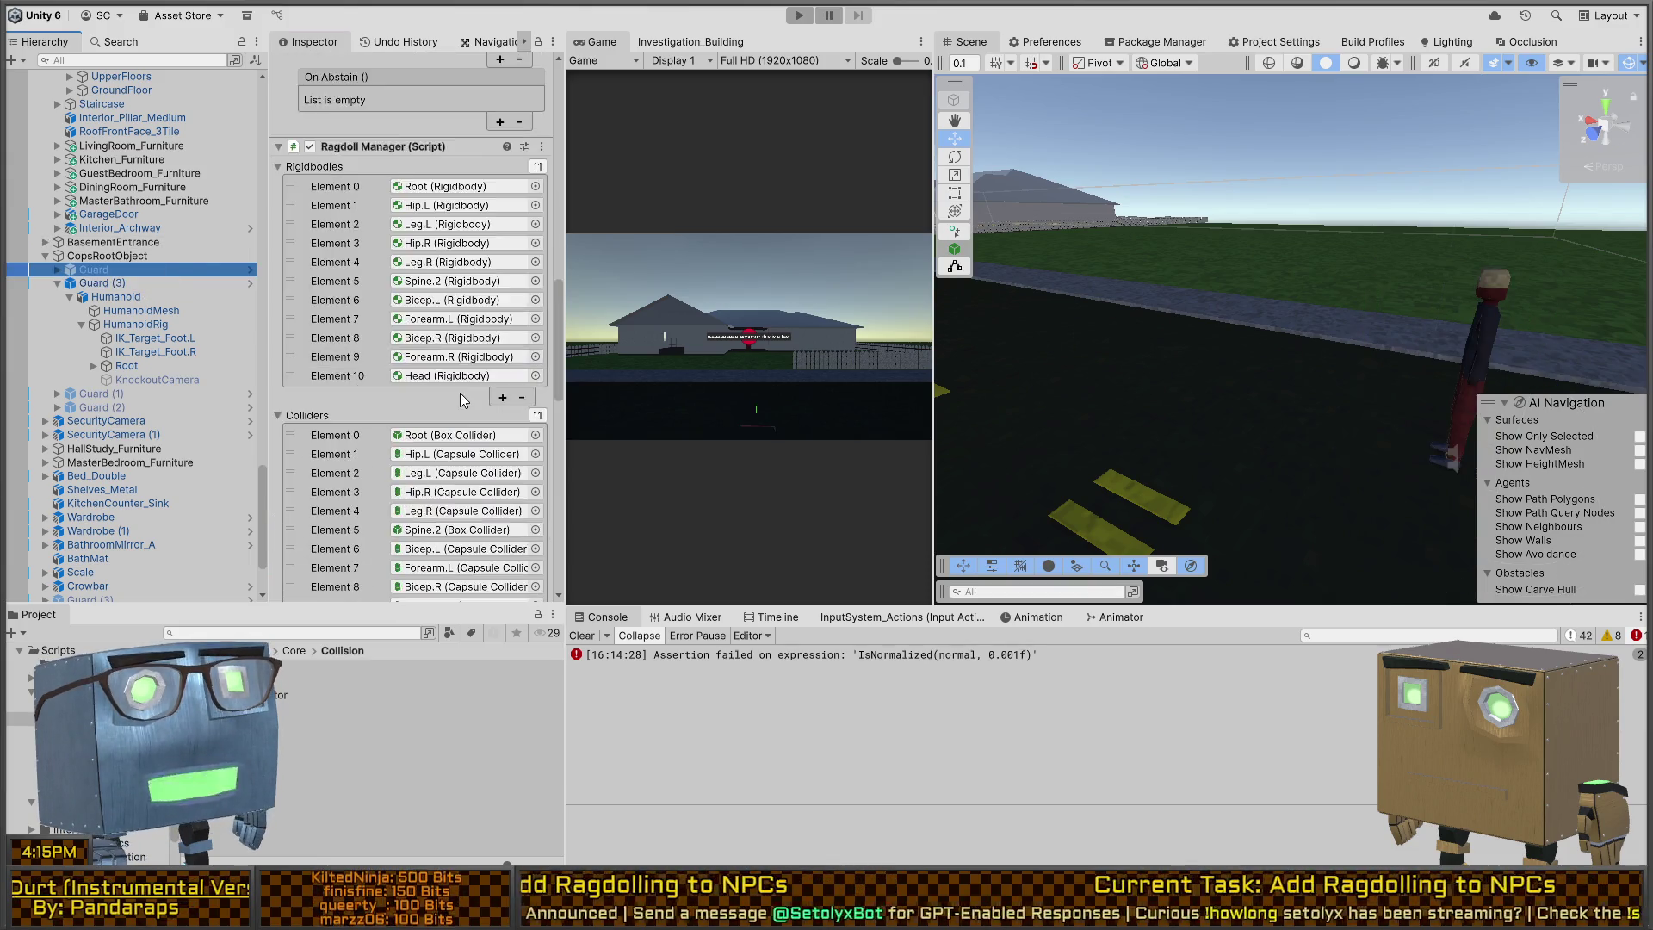
{"action": "left_click", "coordinate": [97, 395], "text": "ctrl"}
{"action": "left_click", "coordinate": [100, 411], "text": "ctrl"}
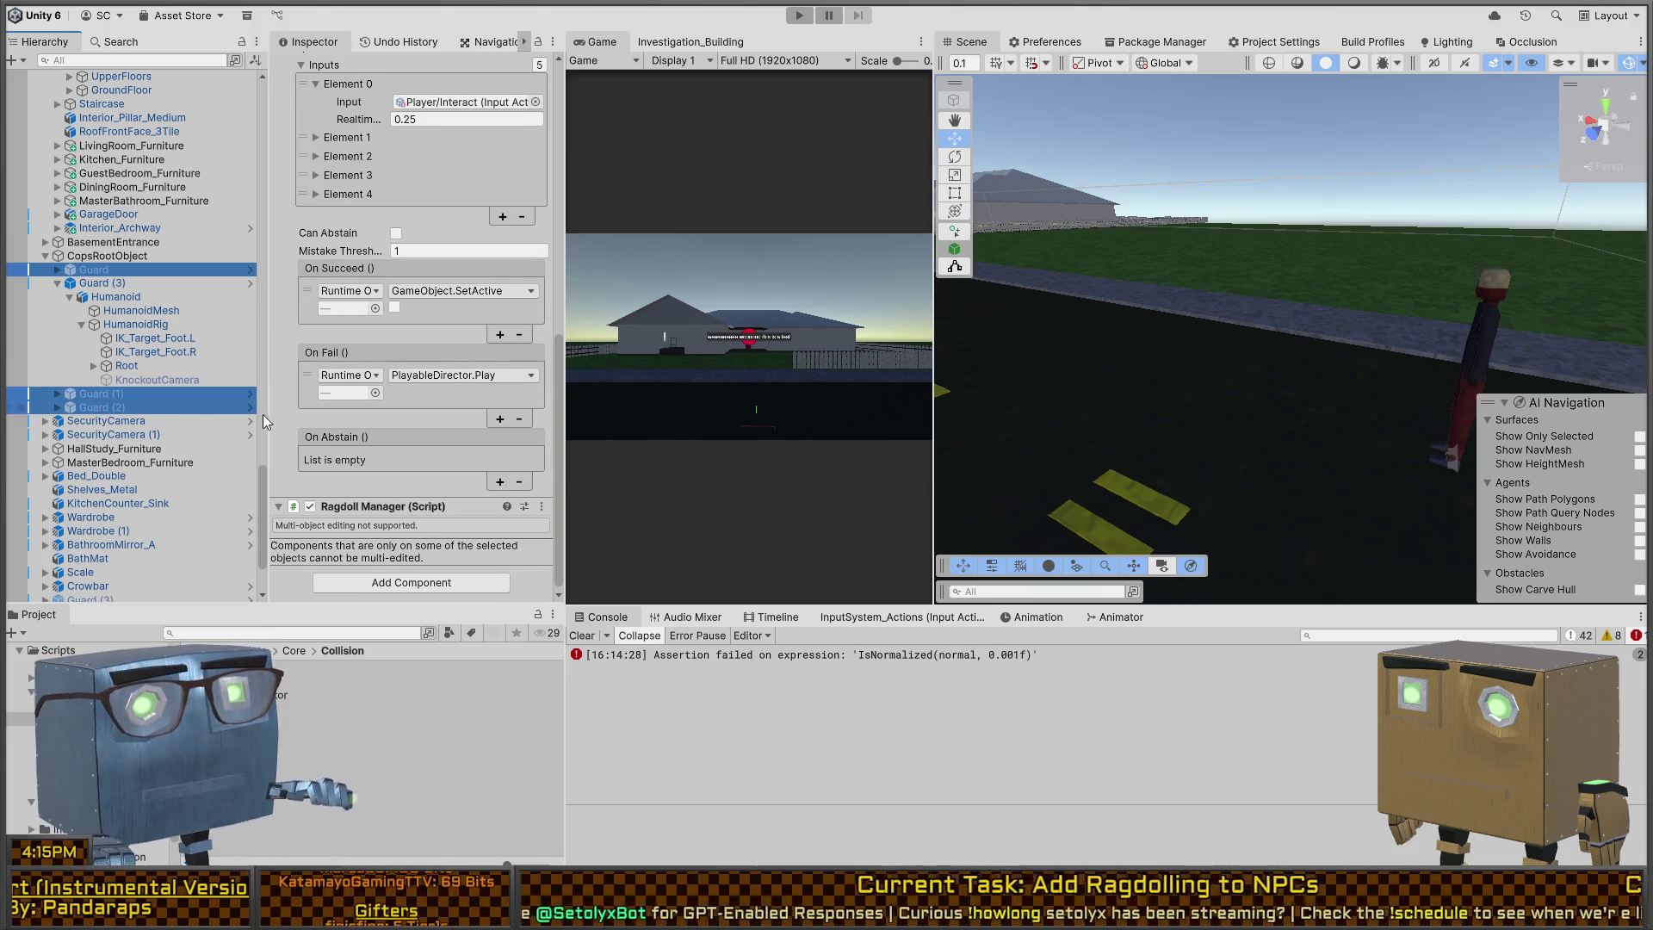
{"action": "scroll", "coordinate": [355, 417], "scroll_direction": "up", "scroll_amount": 6}
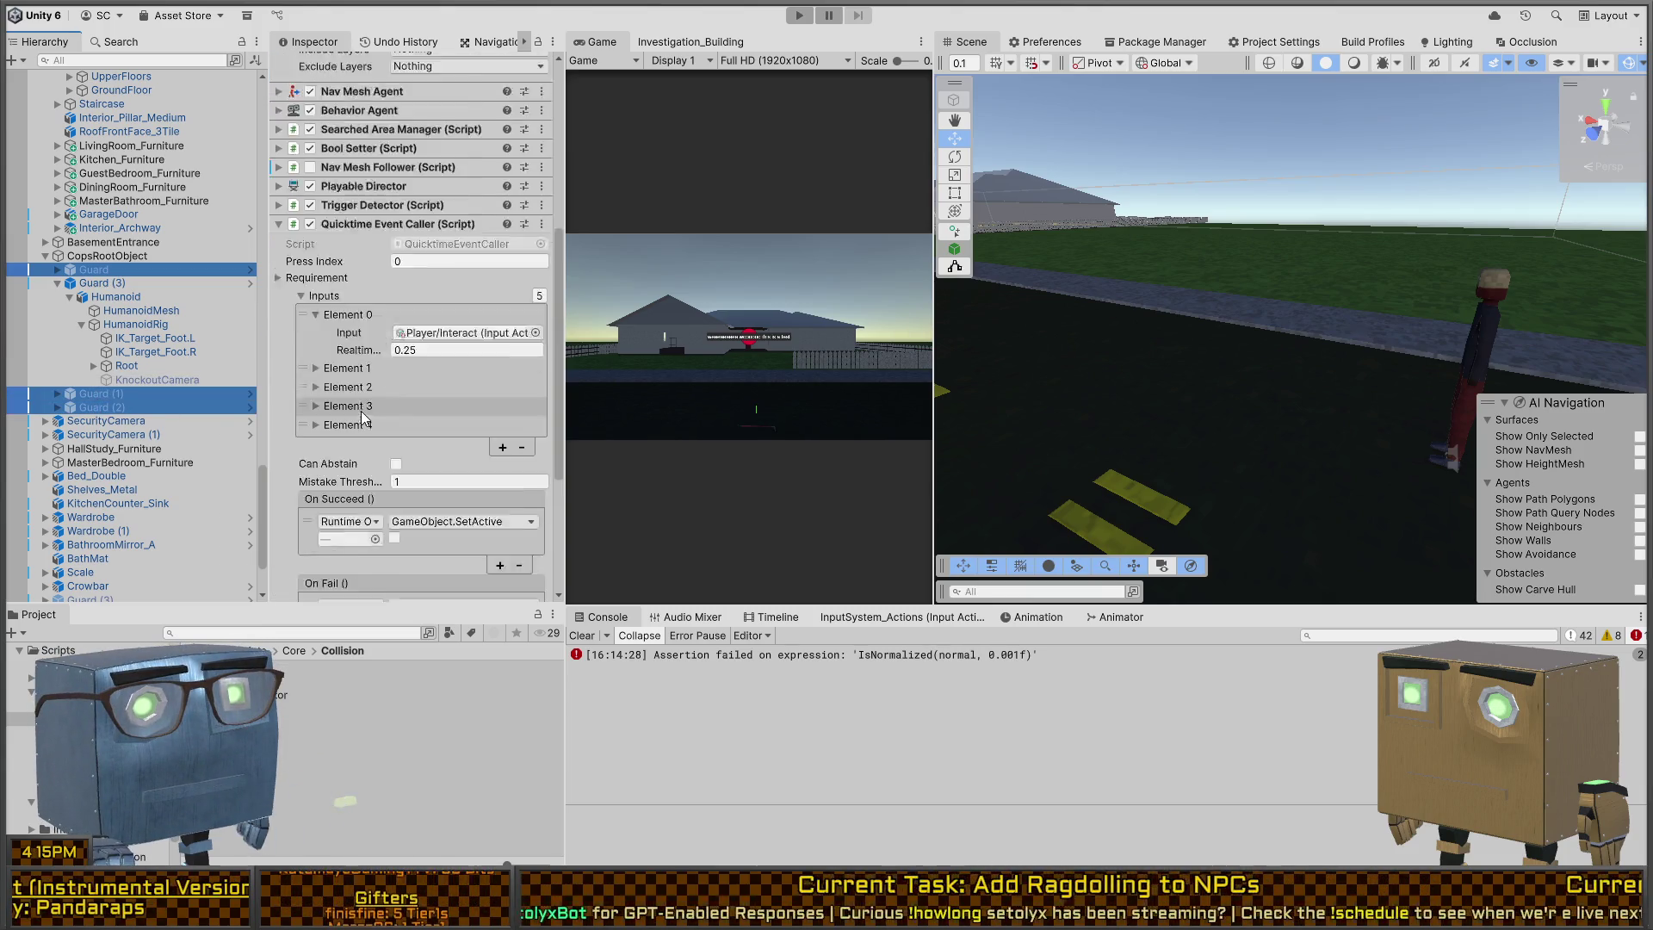
{"action": "left_click", "coordinate": [126, 265]}
Step: Inspect Guard (1), Guard (2) and Guard (3) each on its own
{"action": "scroll", "coordinate": [370, 318], "scroll_direction": "down", "scroll_amount": 5}
{"action": "scroll", "coordinate": [359, 321], "scroll_direction": "down", "scroll_amount": 10}
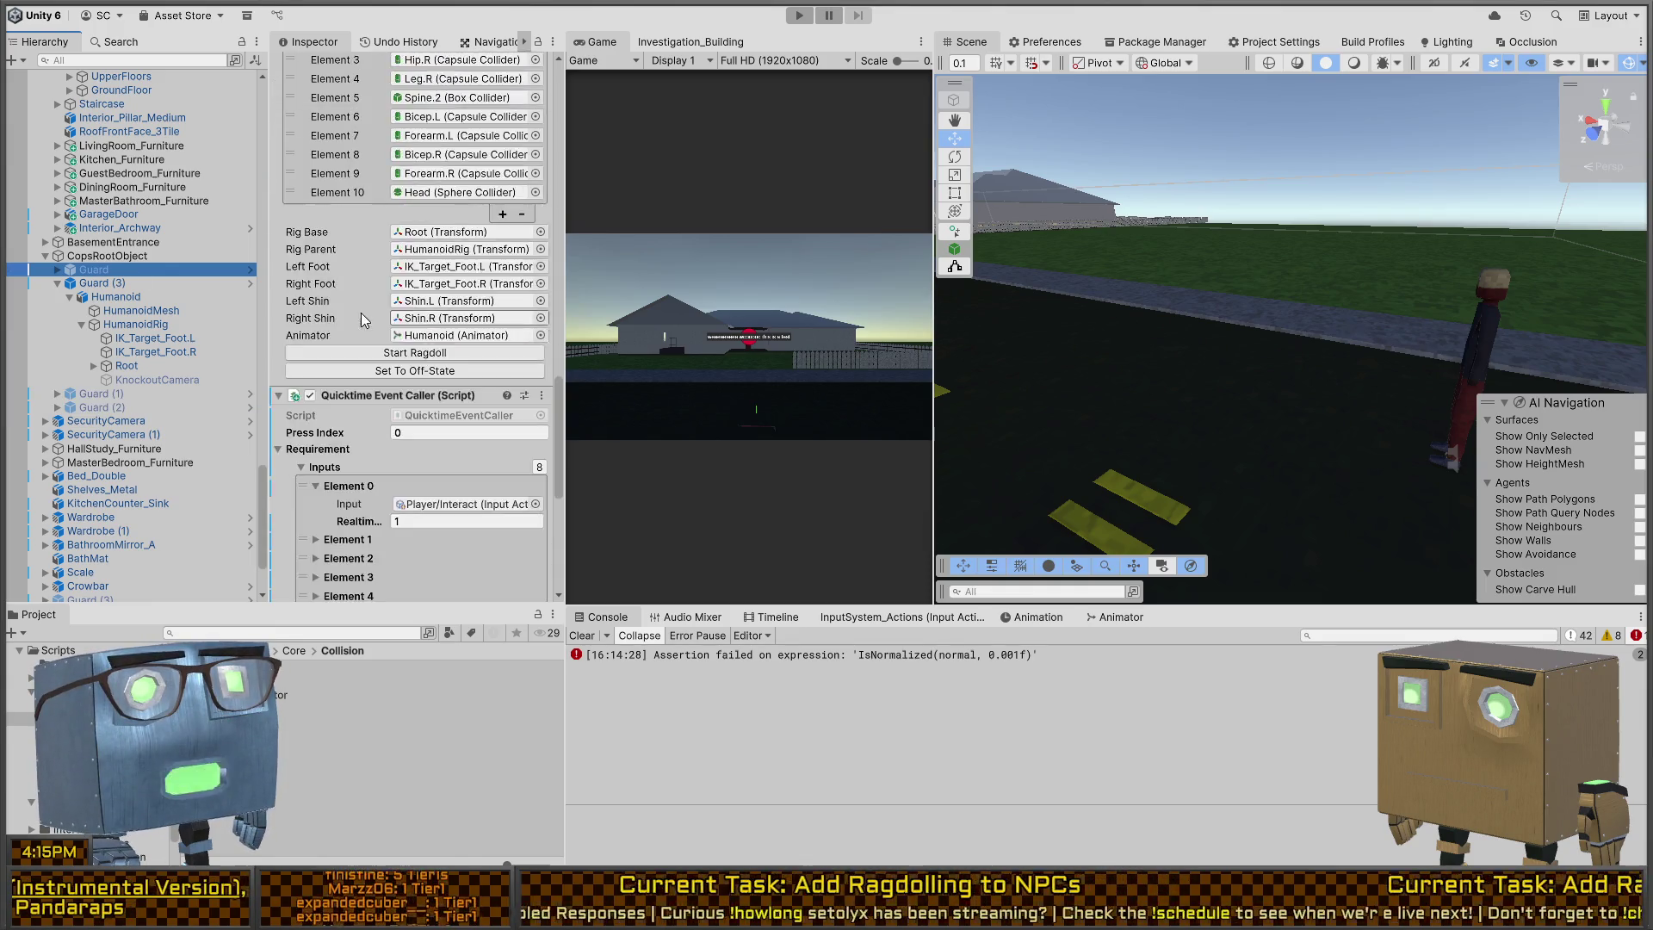
{"action": "scroll", "coordinate": [360, 259], "scroll_direction": "up", "scroll_amount": 3}
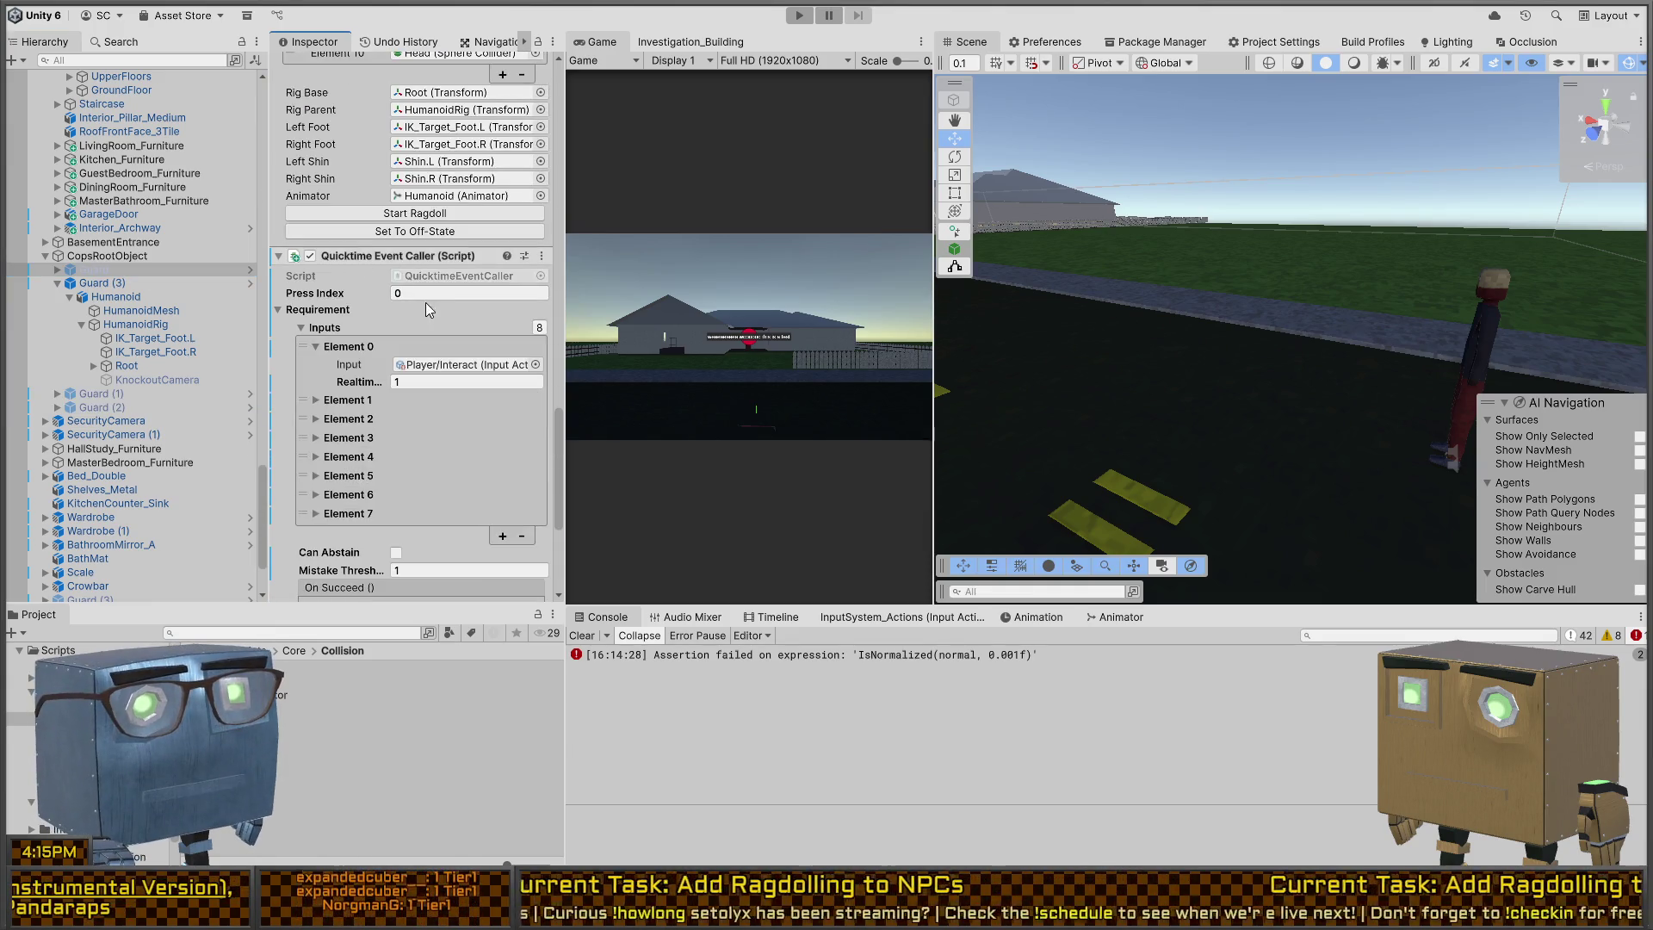
{"action": "scroll", "coordinate": [421, 307], "scroll_direction": "down", "scroll_amount": 5}
{"action": "left_click", "coordinate": [91, 393]}
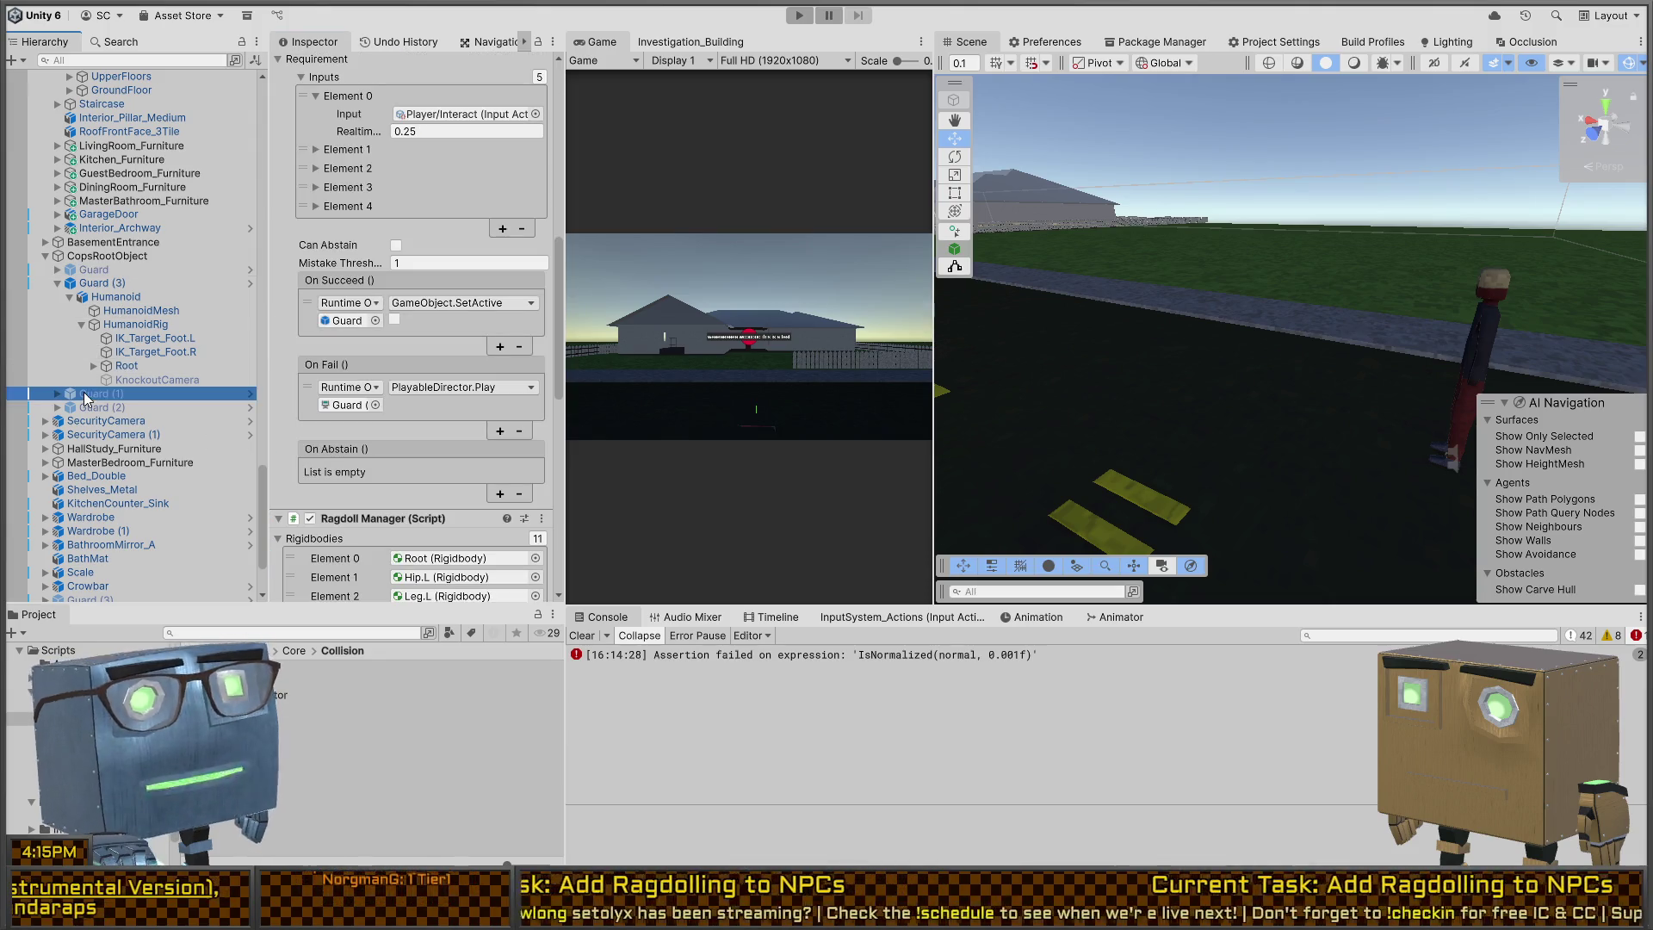
{"action": "scroll", "coordinate": [370, 365], "scroll_direction": "down", "scroll_amount": 3}
{"action": "scroll", "coordinate": [370, 365], "scroll_direction": "down", "scroll_amount": 10}
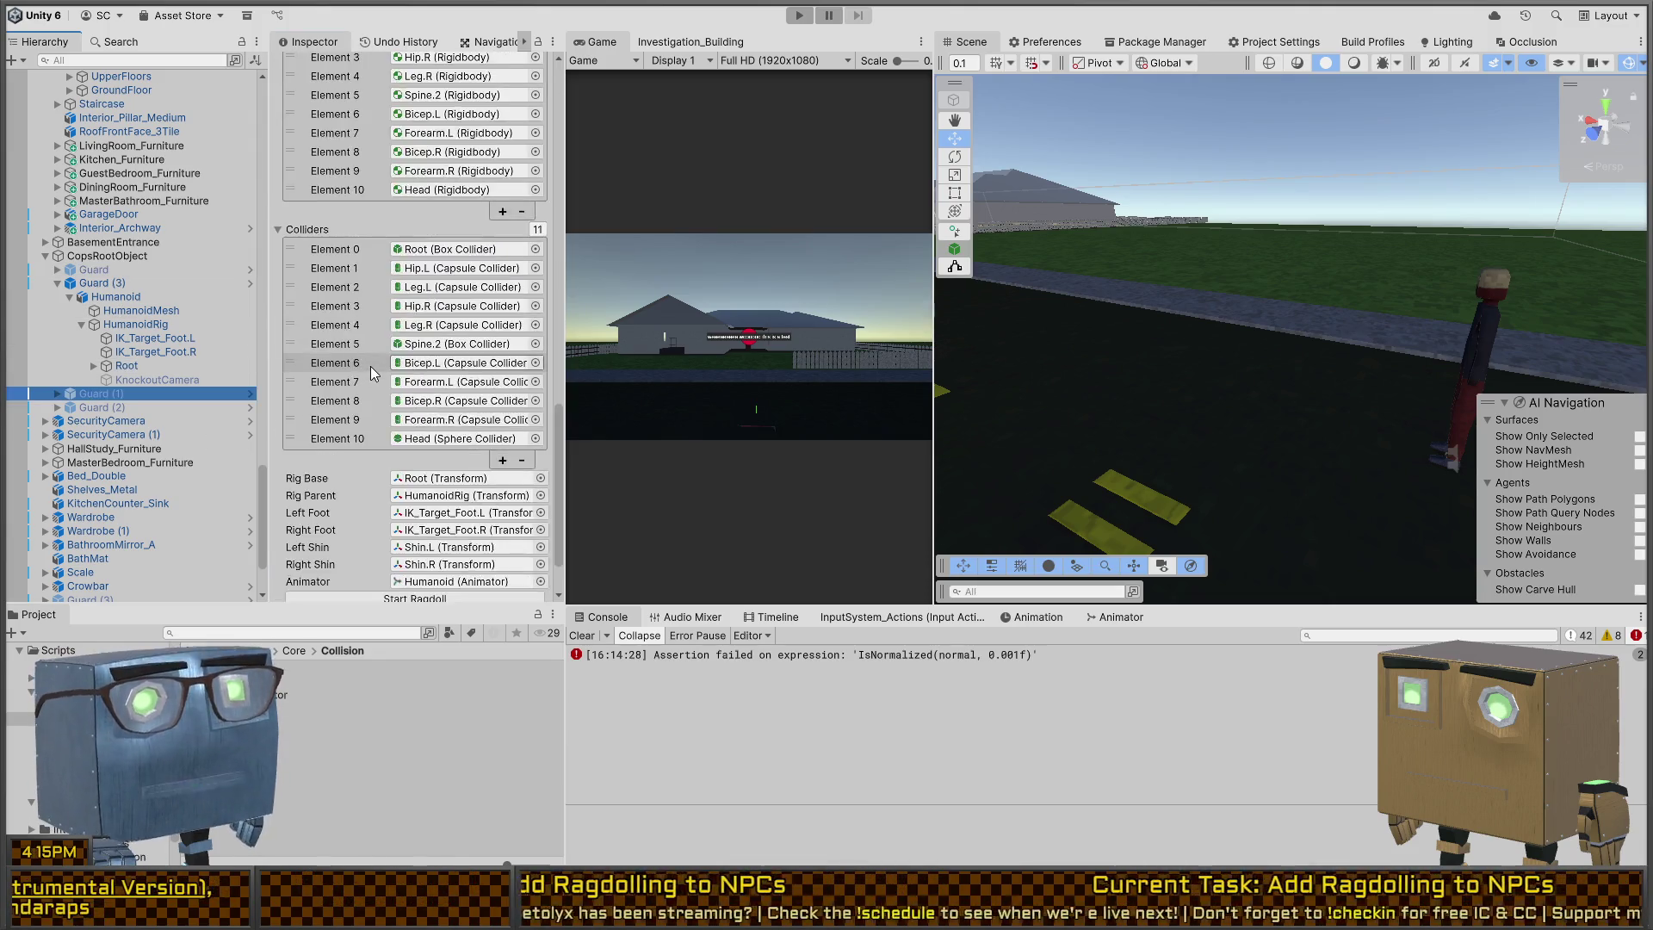
{"action": "left_click", "coordinate": [100, 409]}
{"action": "scroll", "coordinate": [362, 388], "scroll_direction": "up", "scroll_amount": 5}
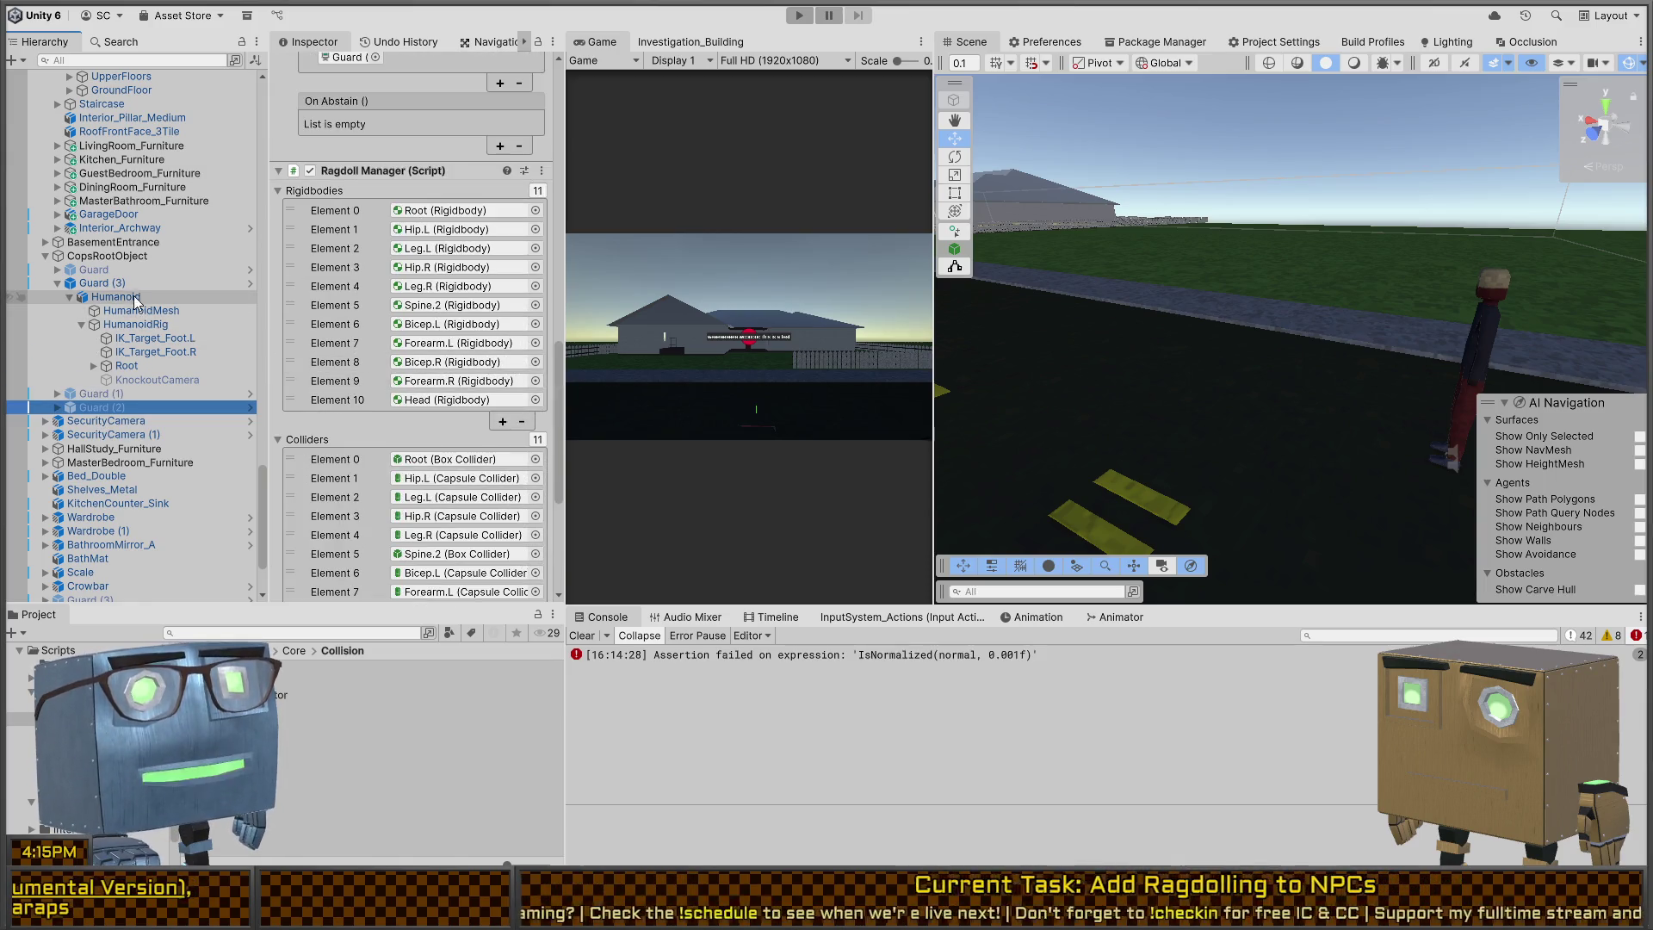
{"action": "left_click", "coordinate": [121, 282]}
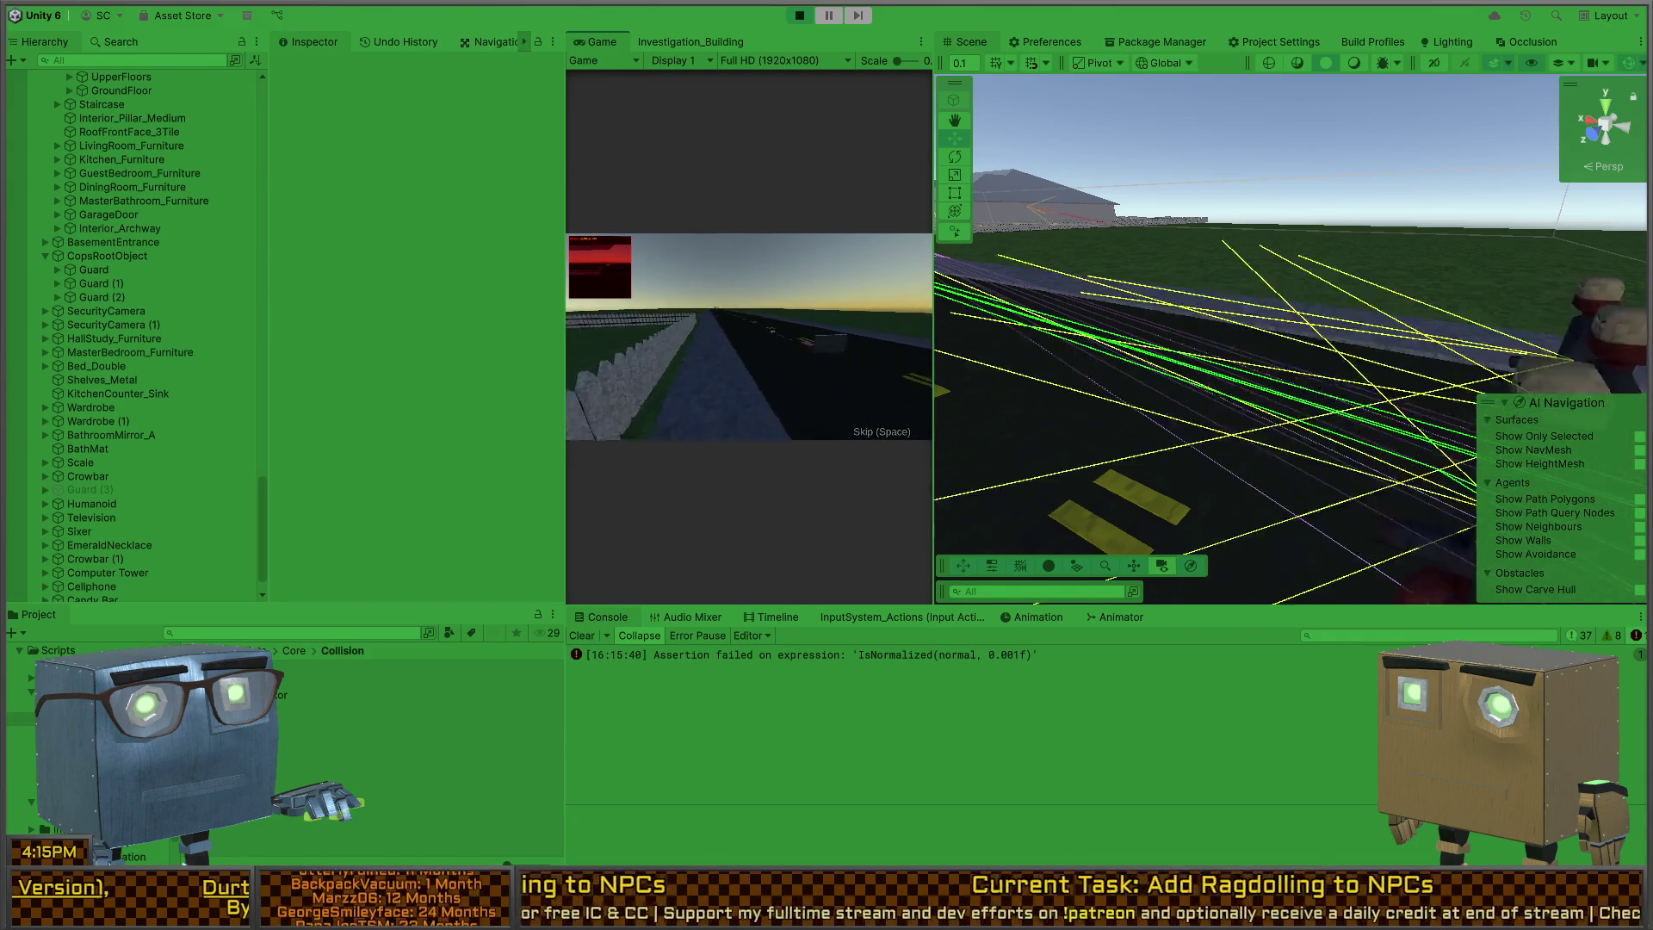
Step: Briefly maximize the view, move the scene camera above the road, stop the run, and switch to Visual Studio
{"action": "key", "text": "shift+space"}
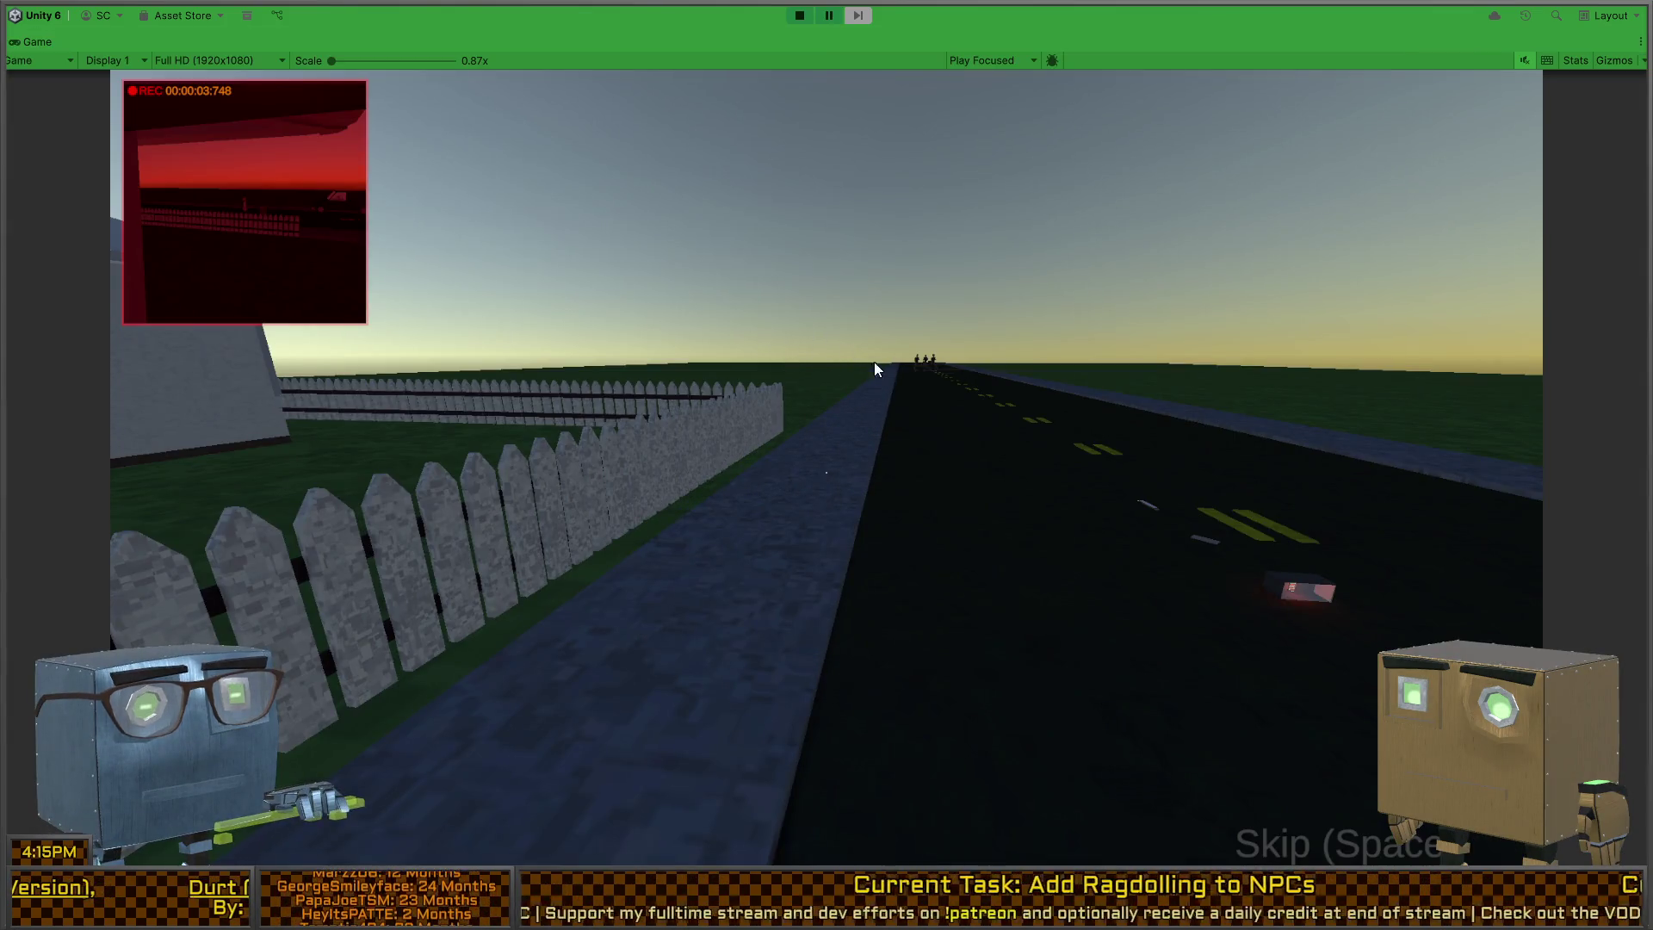
{"action": "key", "text": "shift+space"}
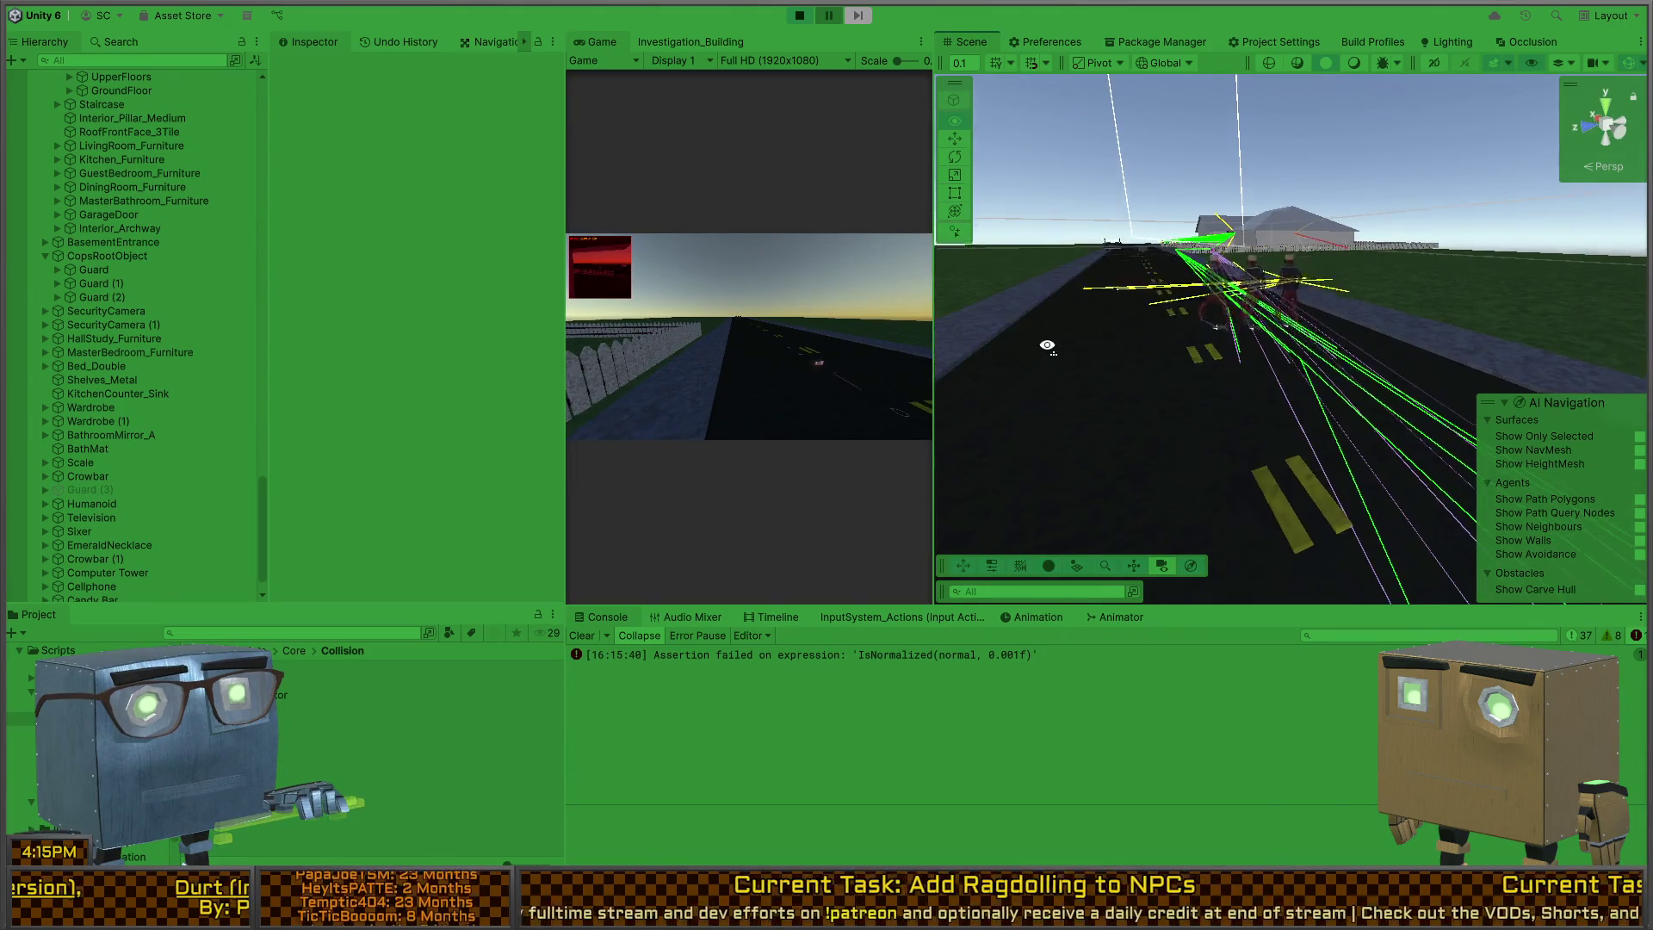
{"action": "left_click_drag", "start_coordinate": [1046, 345], "coordinate": [923, 391]}
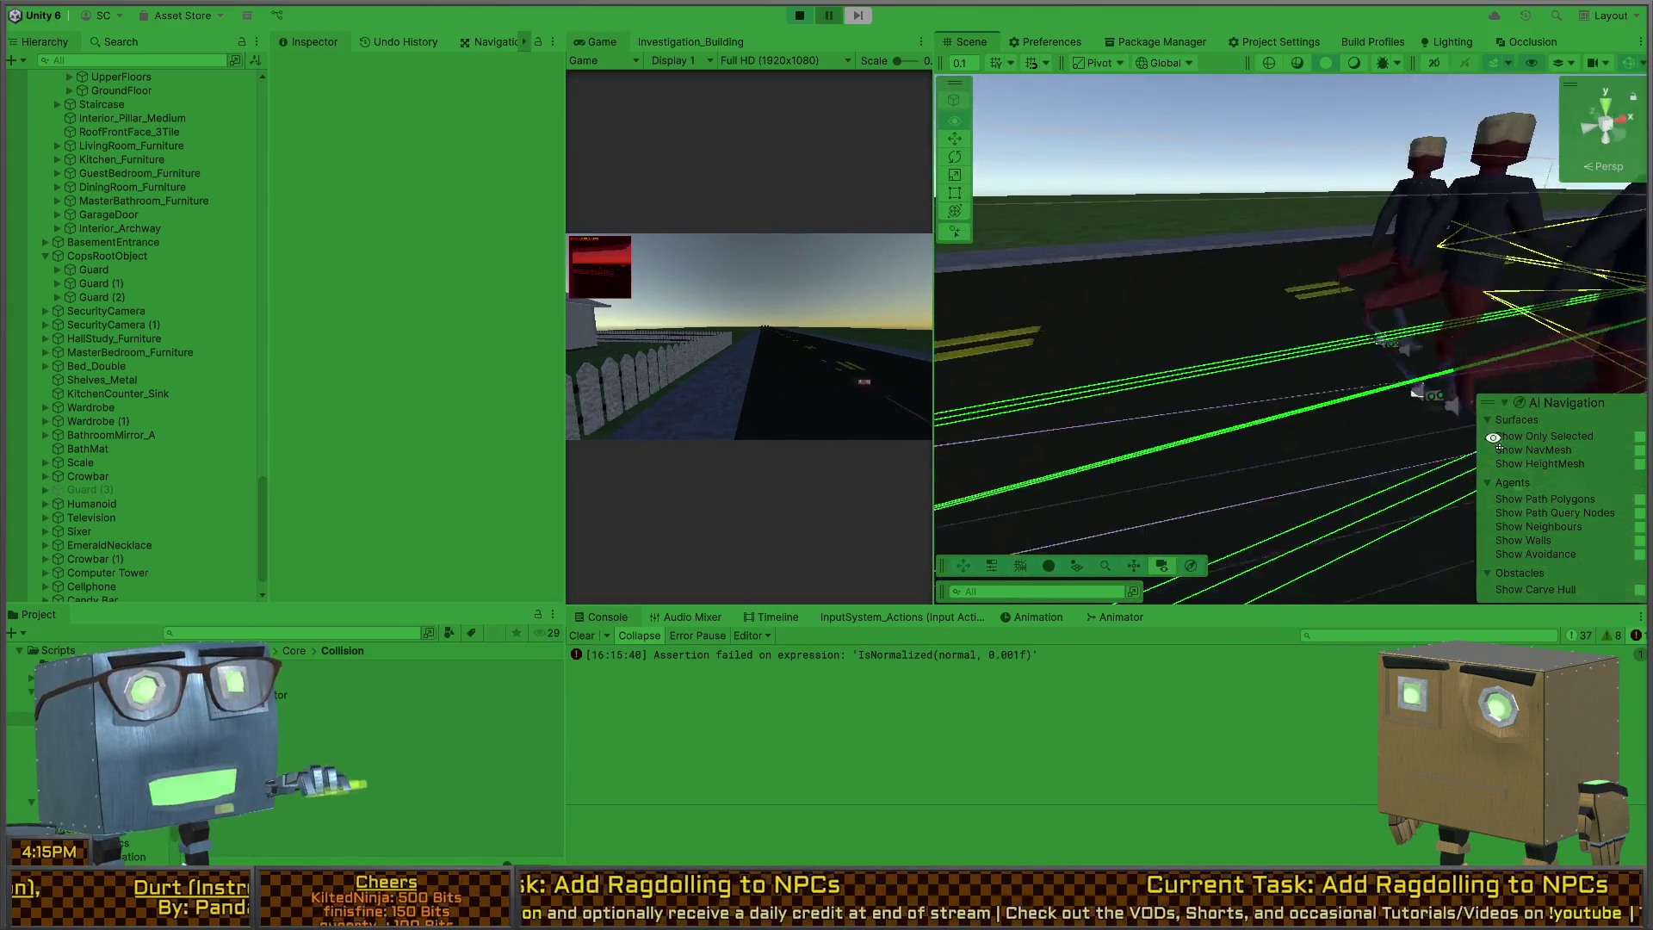
{"action": "key", "text": "ctrl+p"}
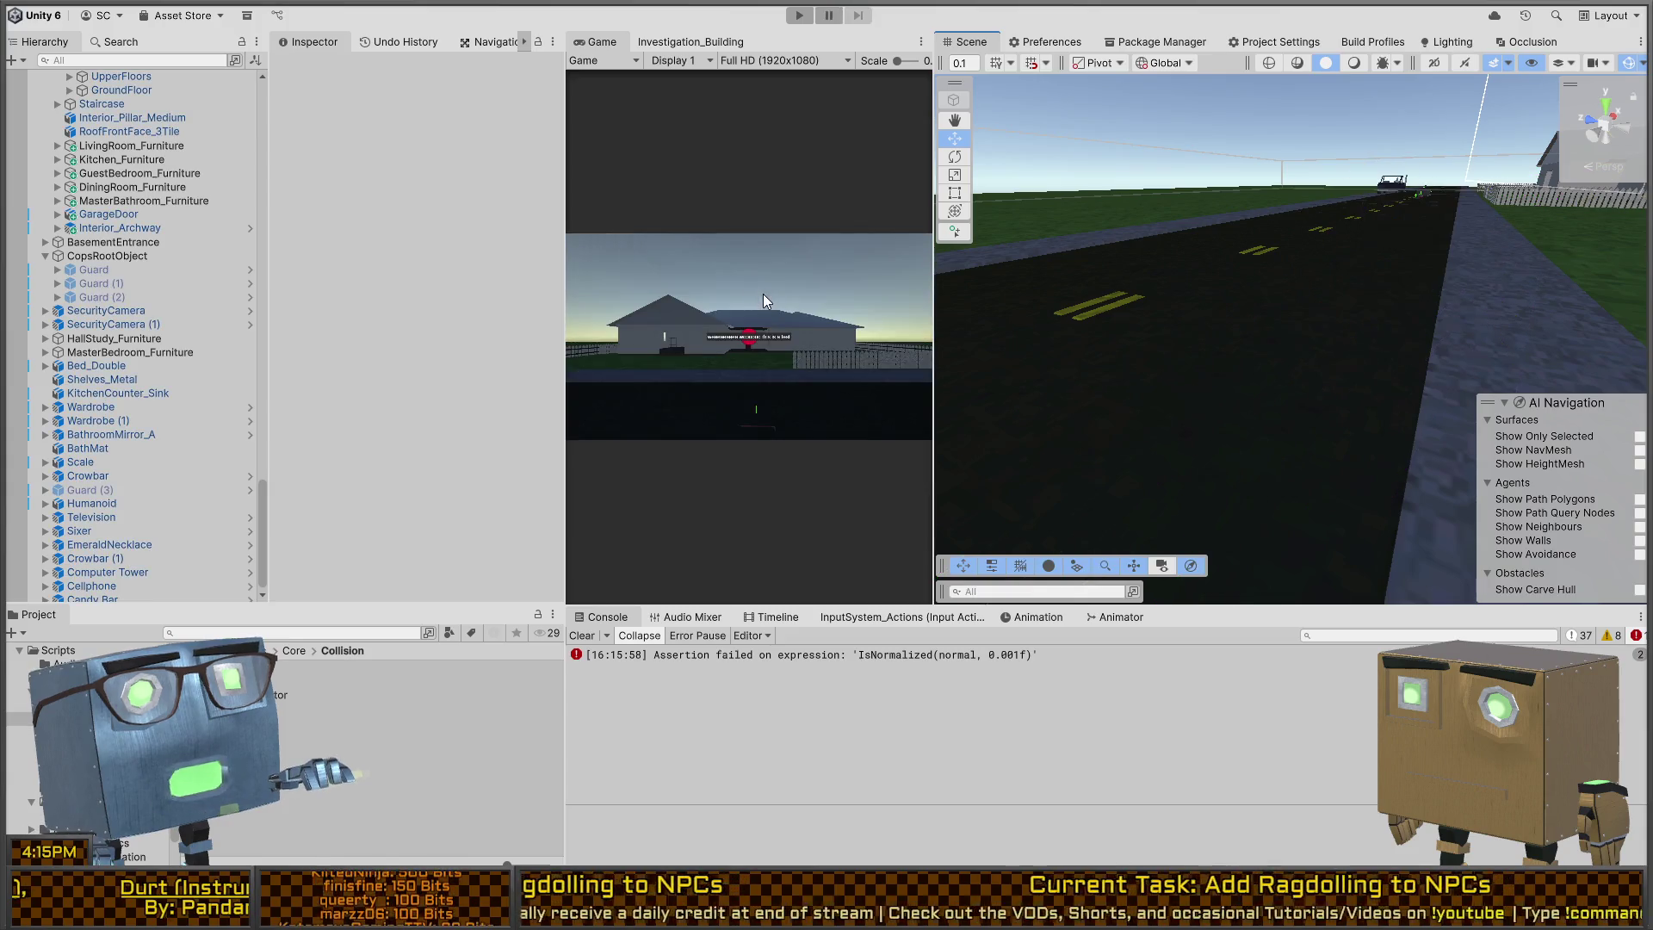
{"action": "key", "text": "alt+Tab"}
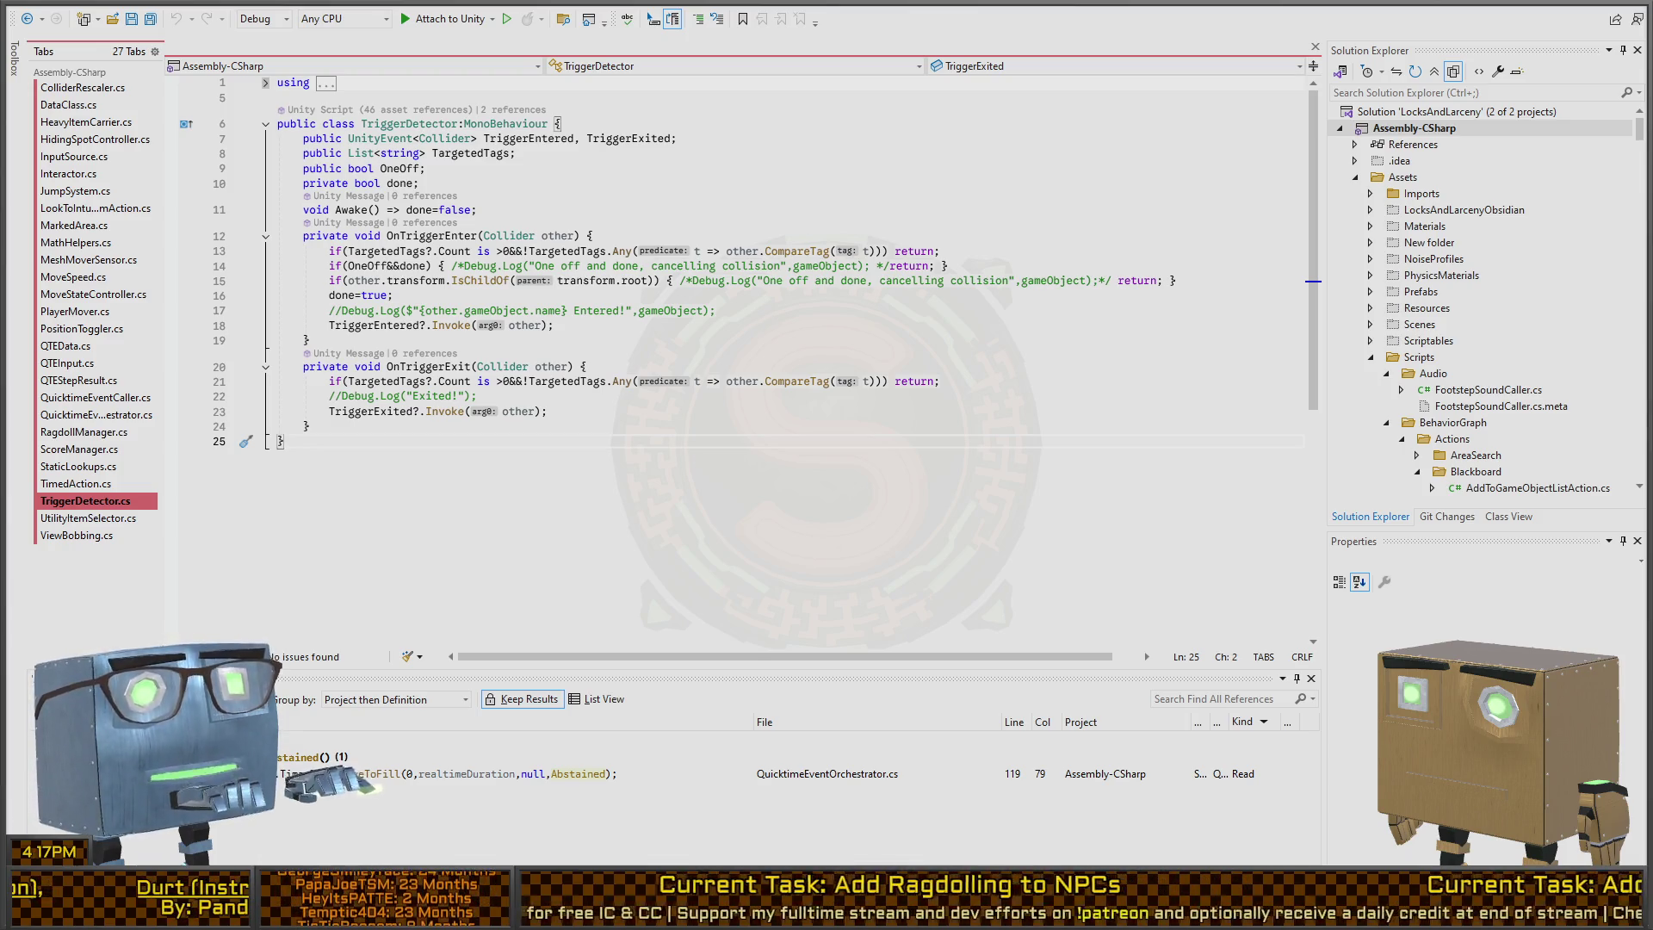
Step: Back in Unity, enter Play mode, fly the scene camera to the three guards, and select IK_Target_Foot.L
{"action": "key", "text": "alt+Tab"}
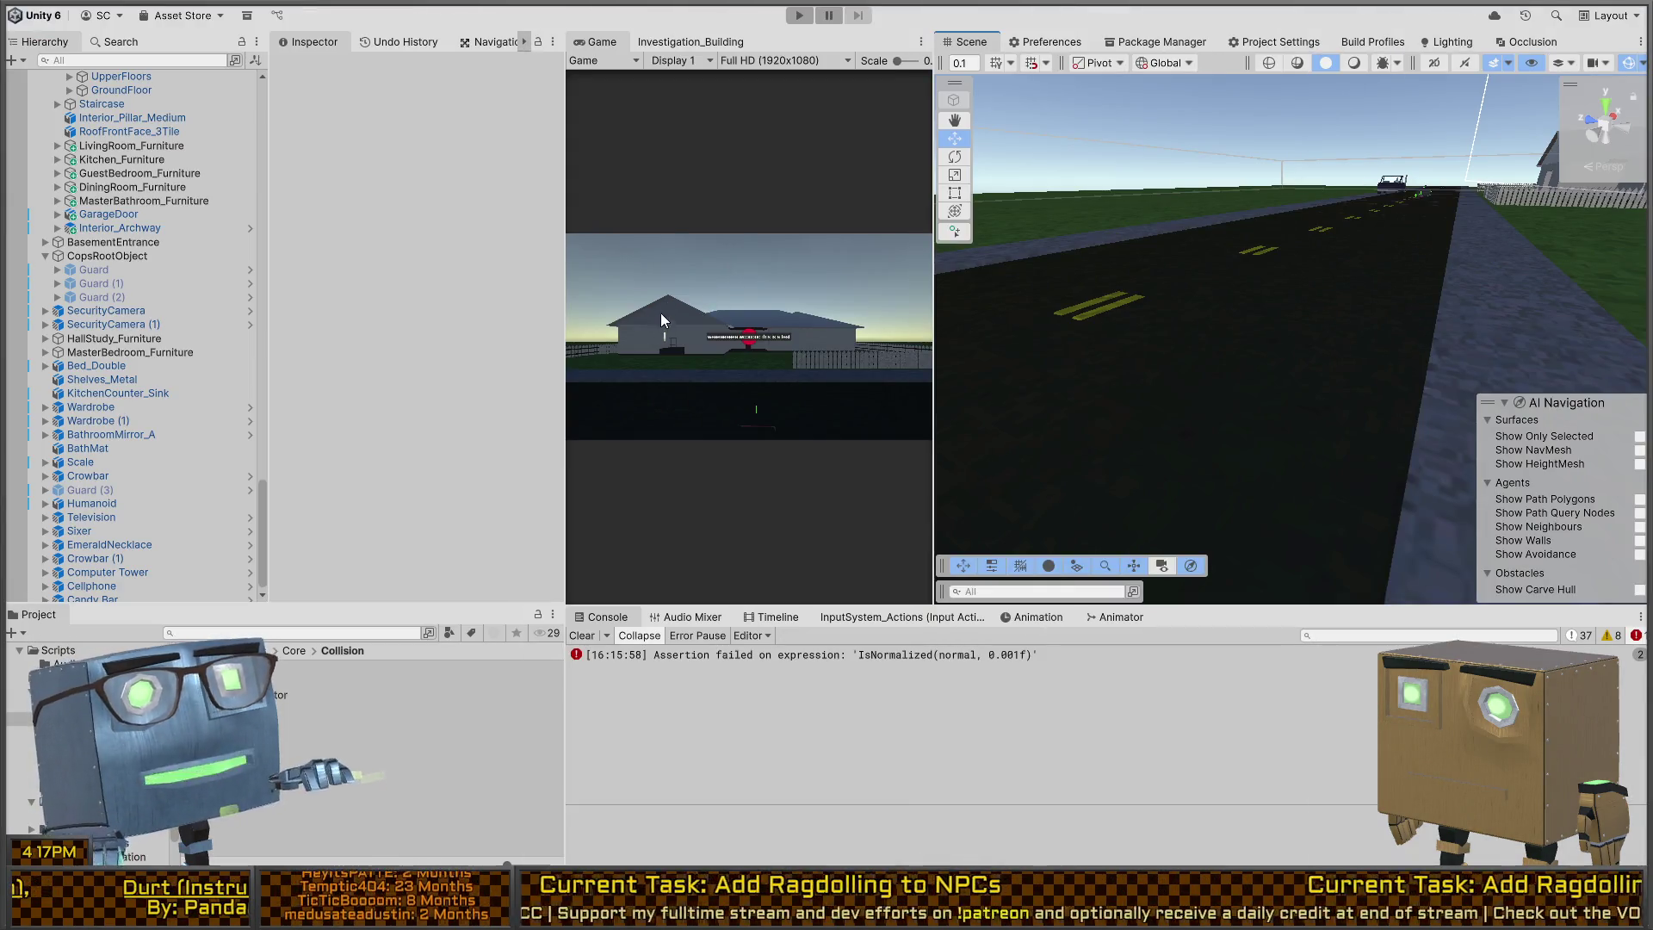
{"action": "key", "text": "ctrl+p"}
{"action": "left_click_drag", "start_coordinate": [1388, 269], "coordinate": [1145, 251]}
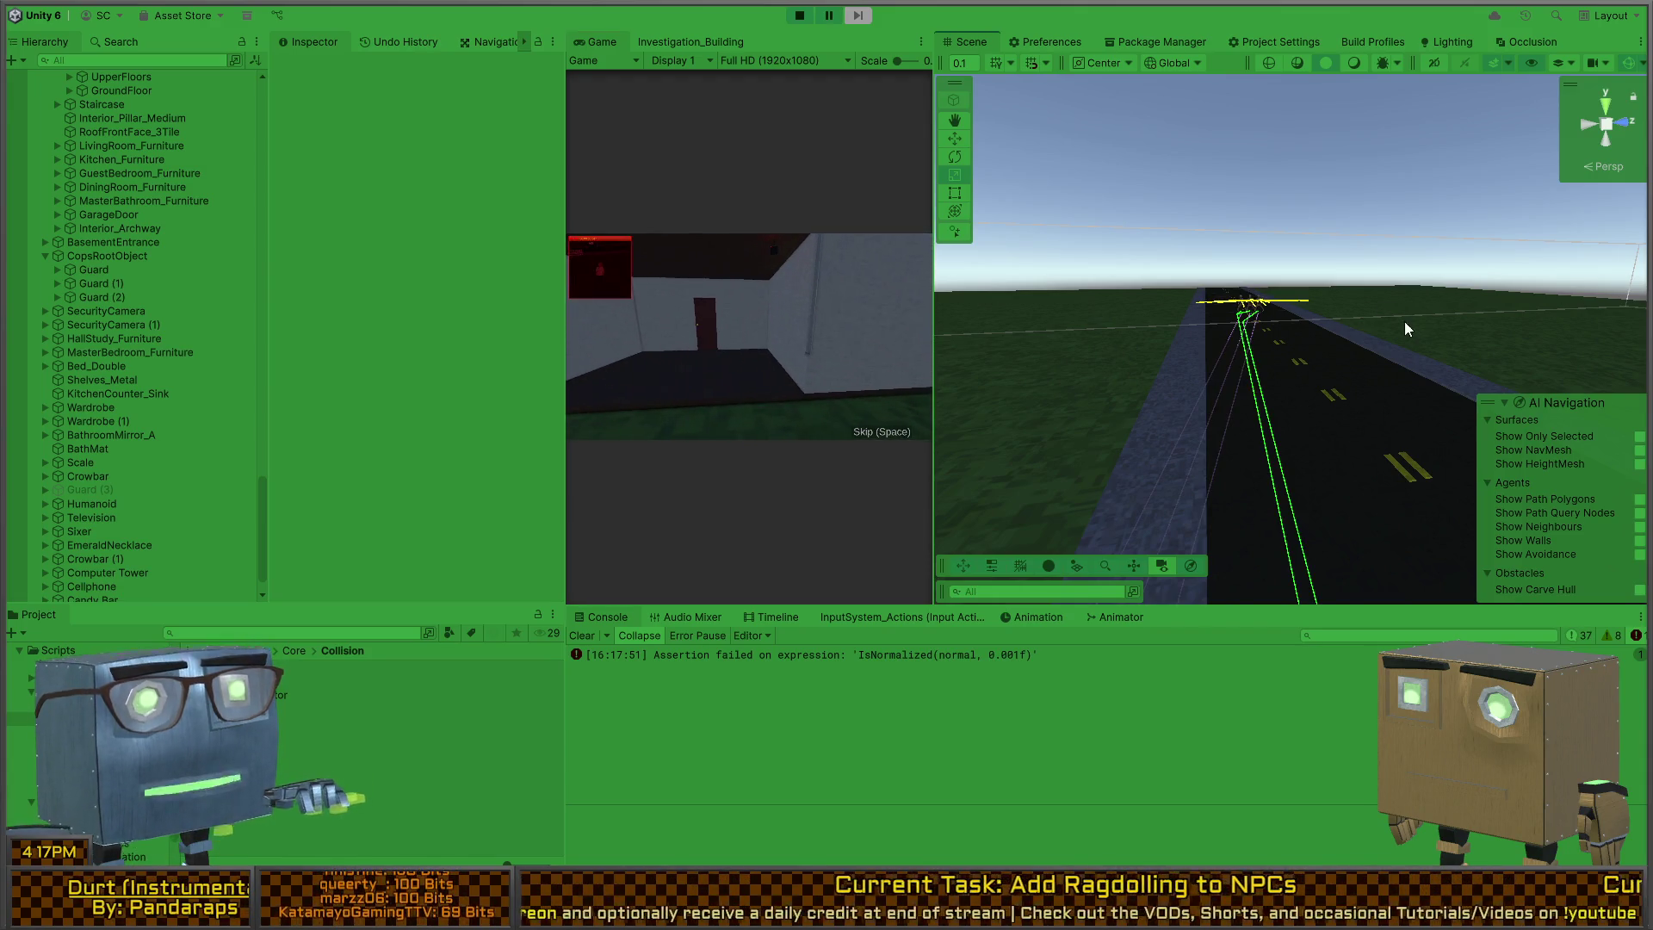
{"action": "left_click_drag", "start_coordinate": [1405, 329], "coordinate": [1480, 335]}
{"action": "mouse_move", "coordinate": [1289, 333]}
{"action": "left_mouse_down"}
{"action": "mouse_move", "coordinate": [1102, 337]}
{"action": "mouse_move", "coordinate": [1433, 286]}
{"action": "mouse_move", "coordinate": [1399, 400]}
{"action": "left_mouse_up"}
{"action": "left_click", "coordinate": [1347, 488]}
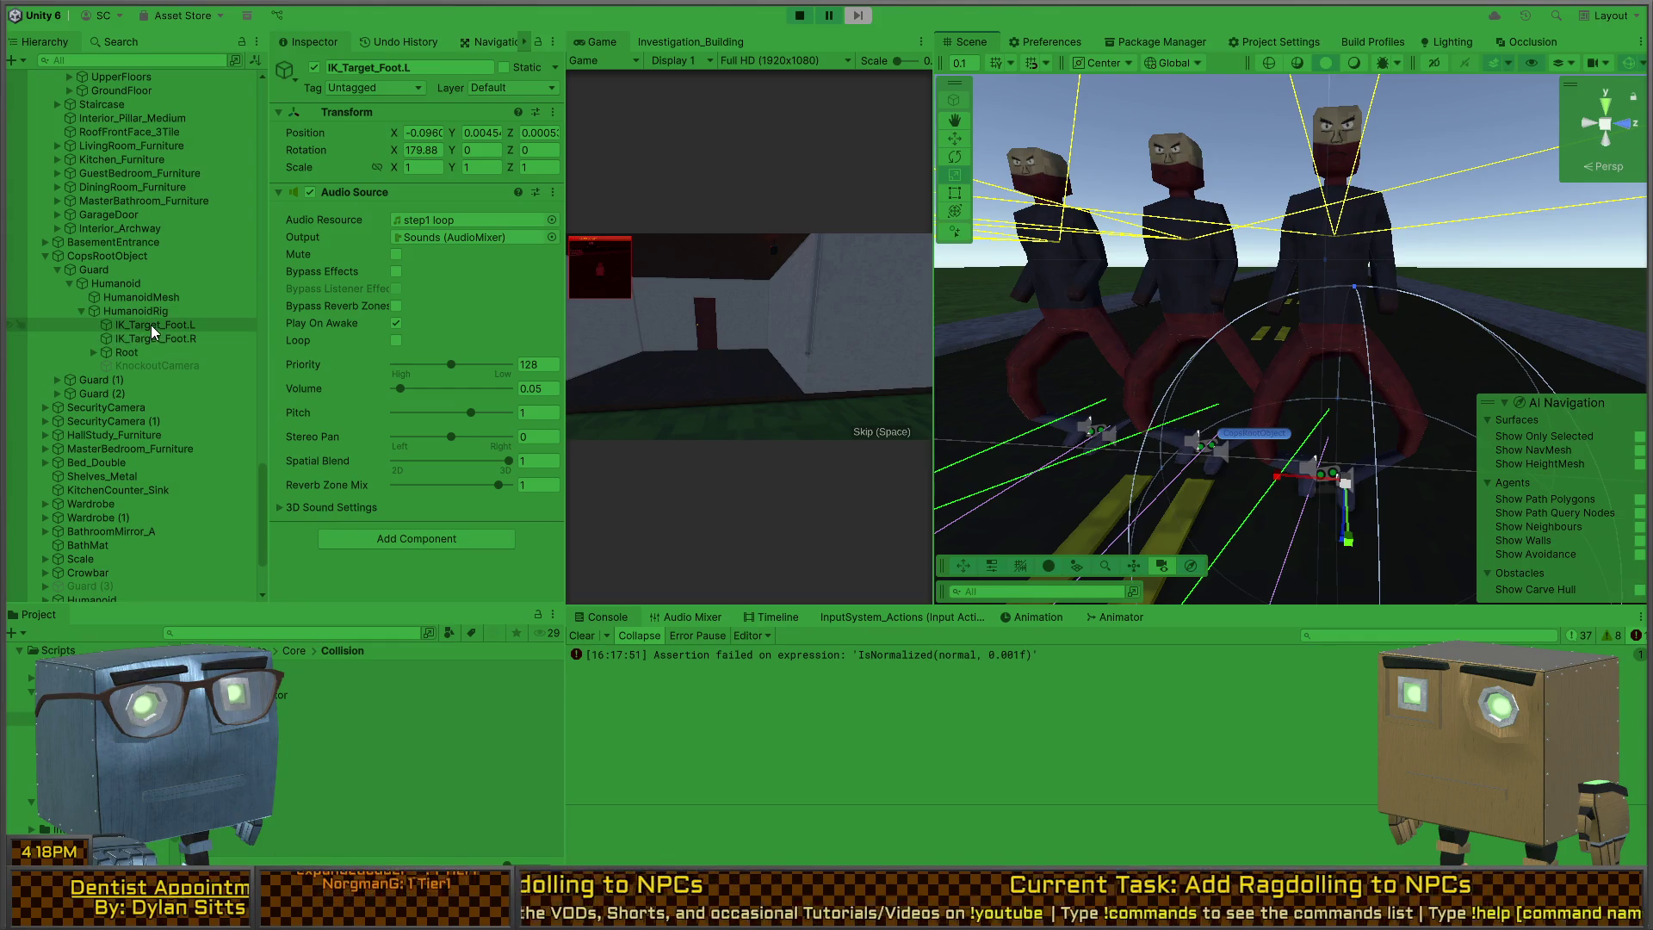
Step: Inspect the guard's HumanoidRig and Humanoid objects, exit Play mode, then select the right foot IK target
{"action": "left_click", "coordinate": [132, 308]}
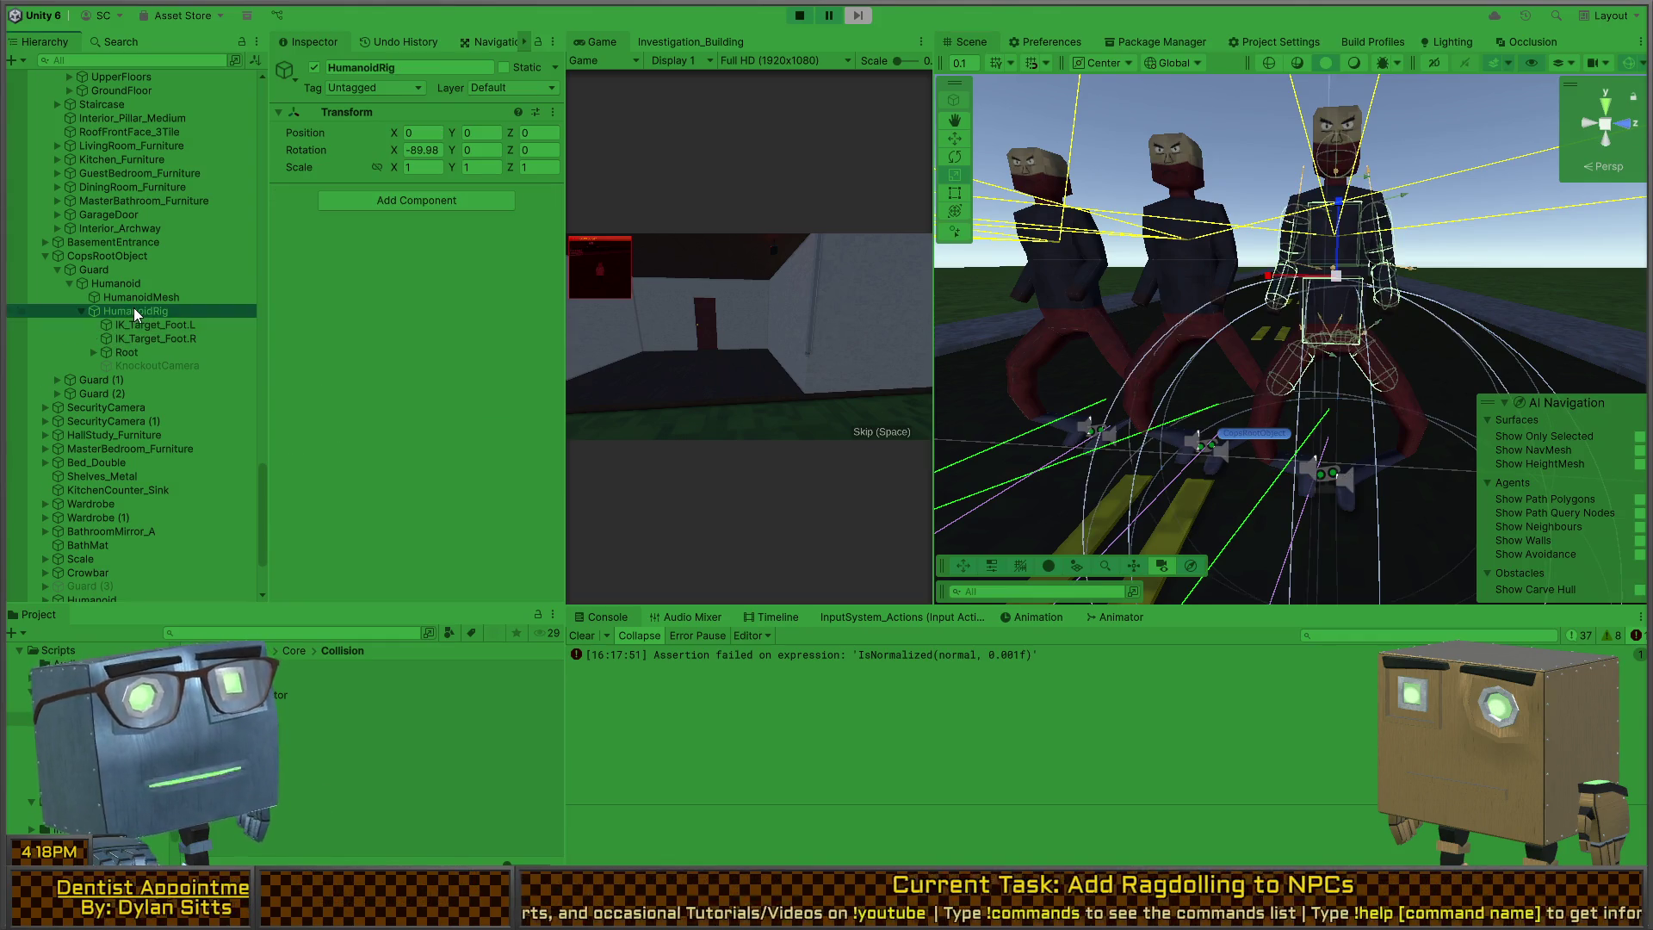
{"action": "left_click", "coordinate": [127, 284]}
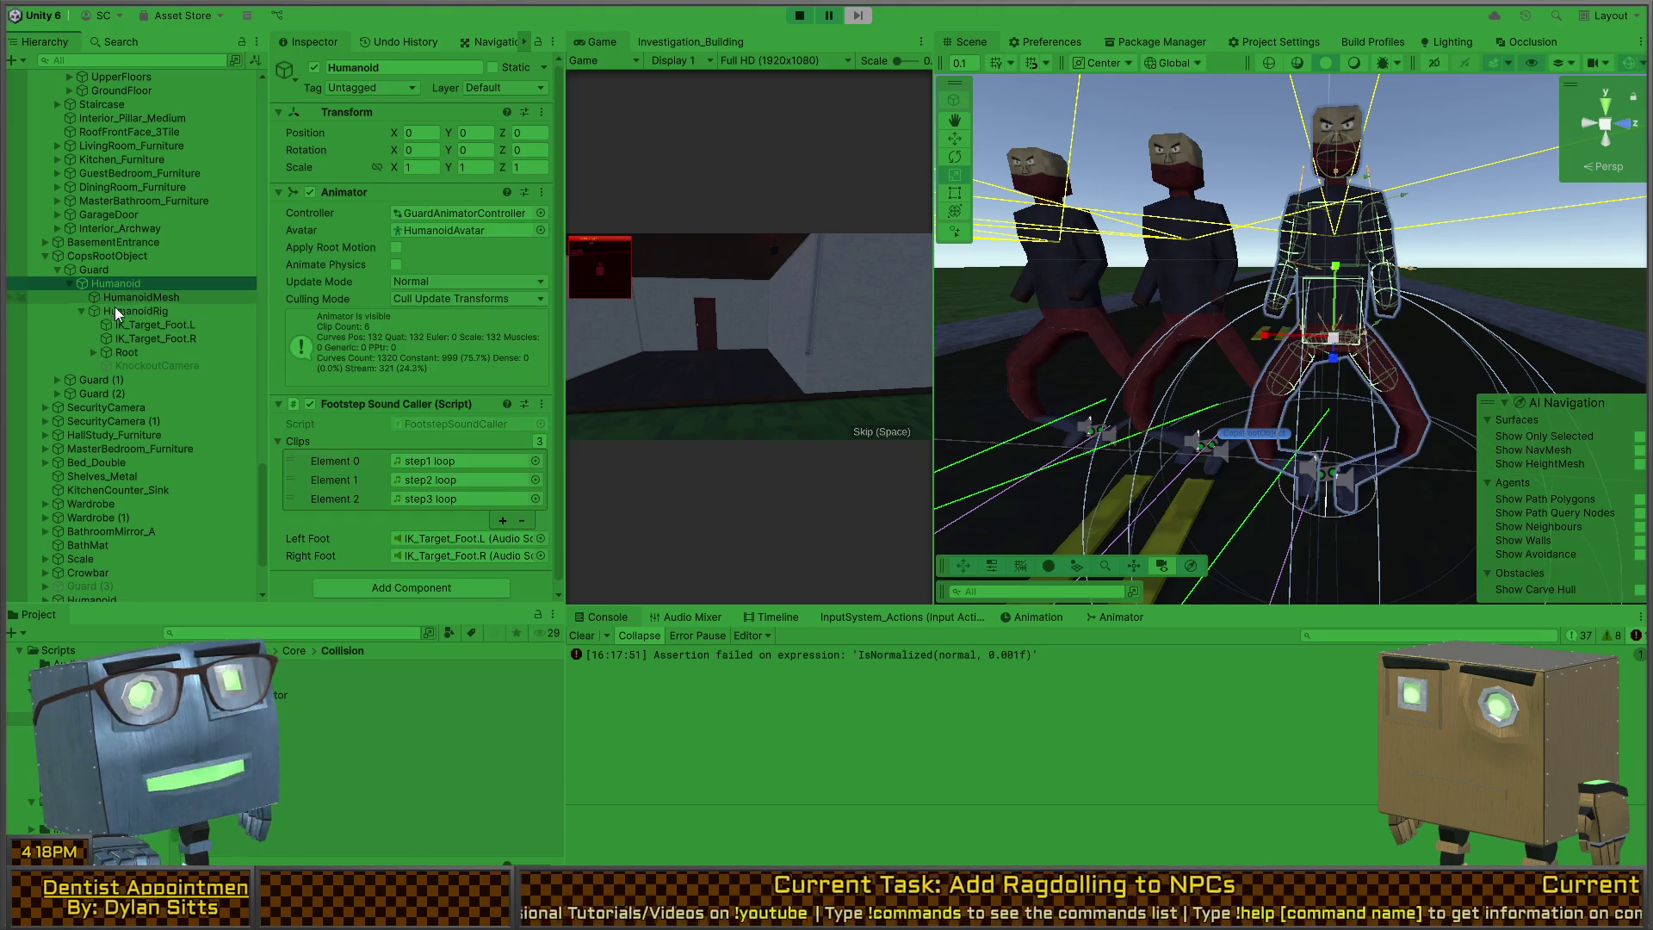
{"action": "left_click", "coordinate": [120, 310]}
{"action": "key", "text": "ctrl+p"}
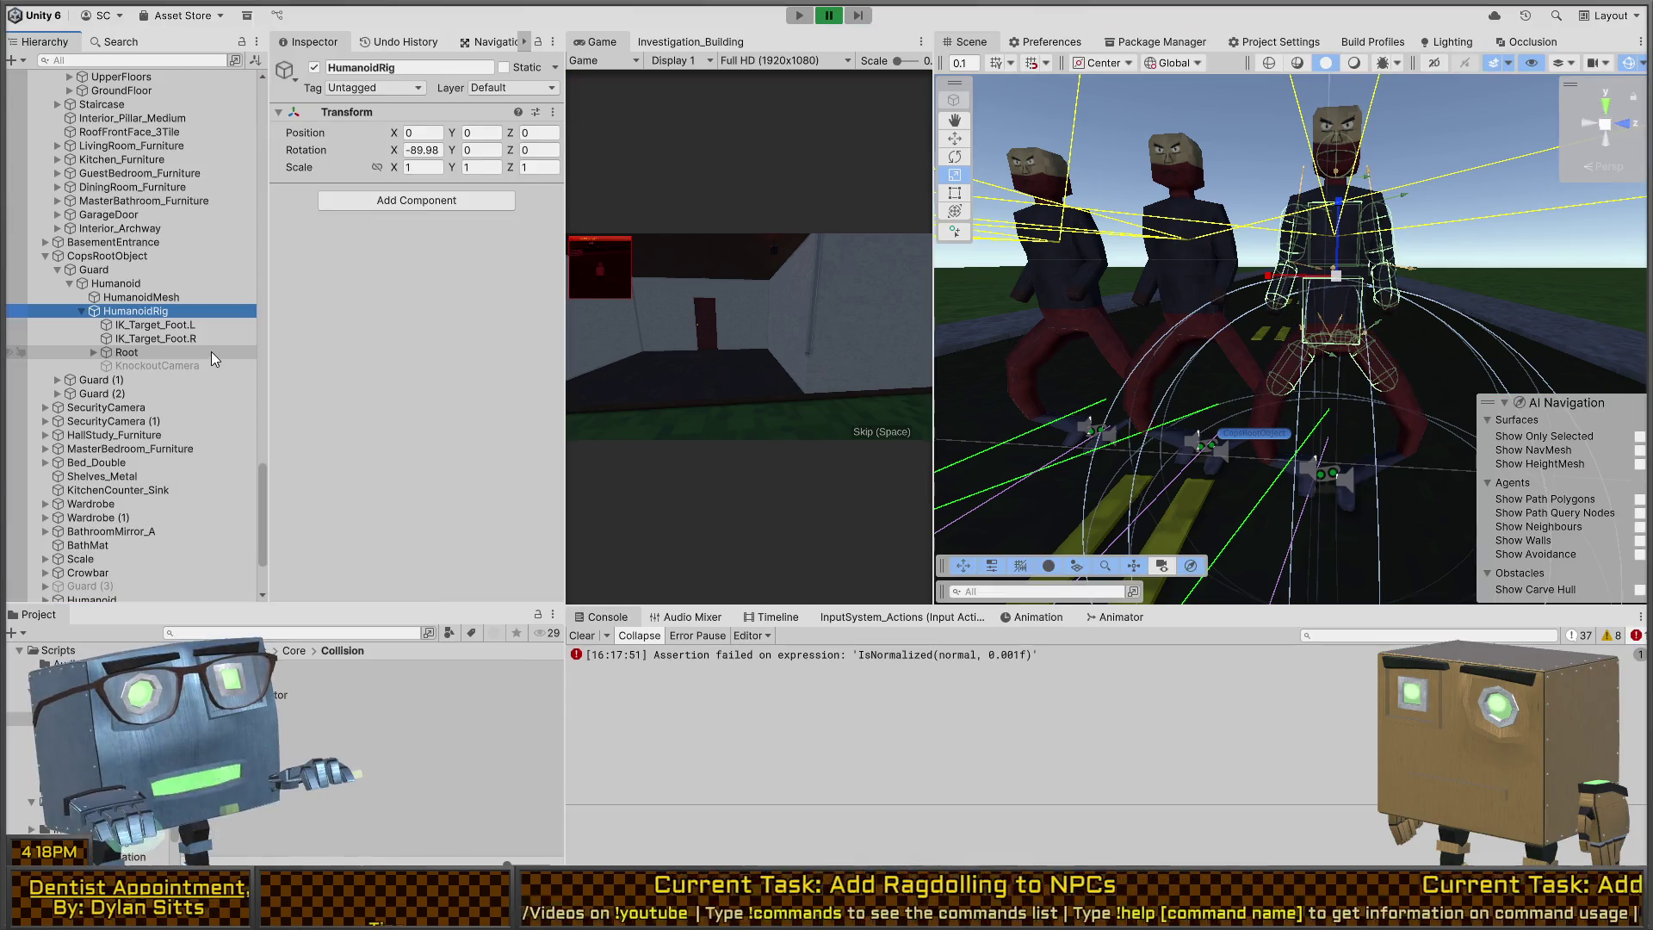
{"action": "left_click", "coordinate": [142, 335]}
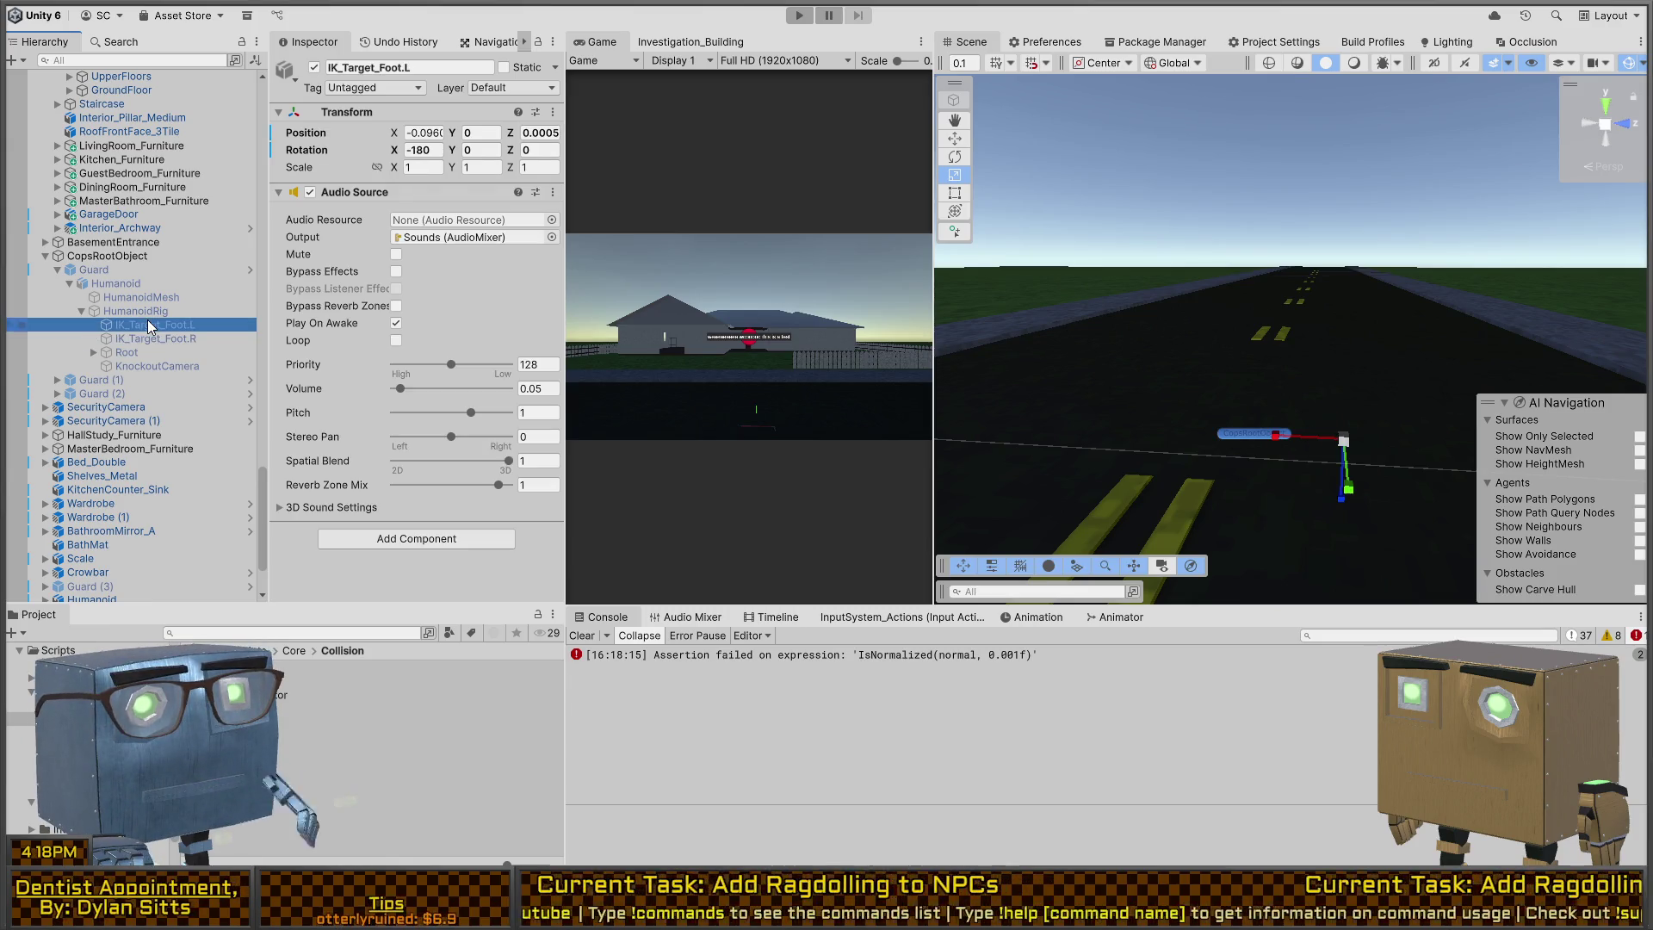
{"action": "left_click", "coordinate": [159, 310]}
{"action": "left_click", "coordinate": [249, 270]}
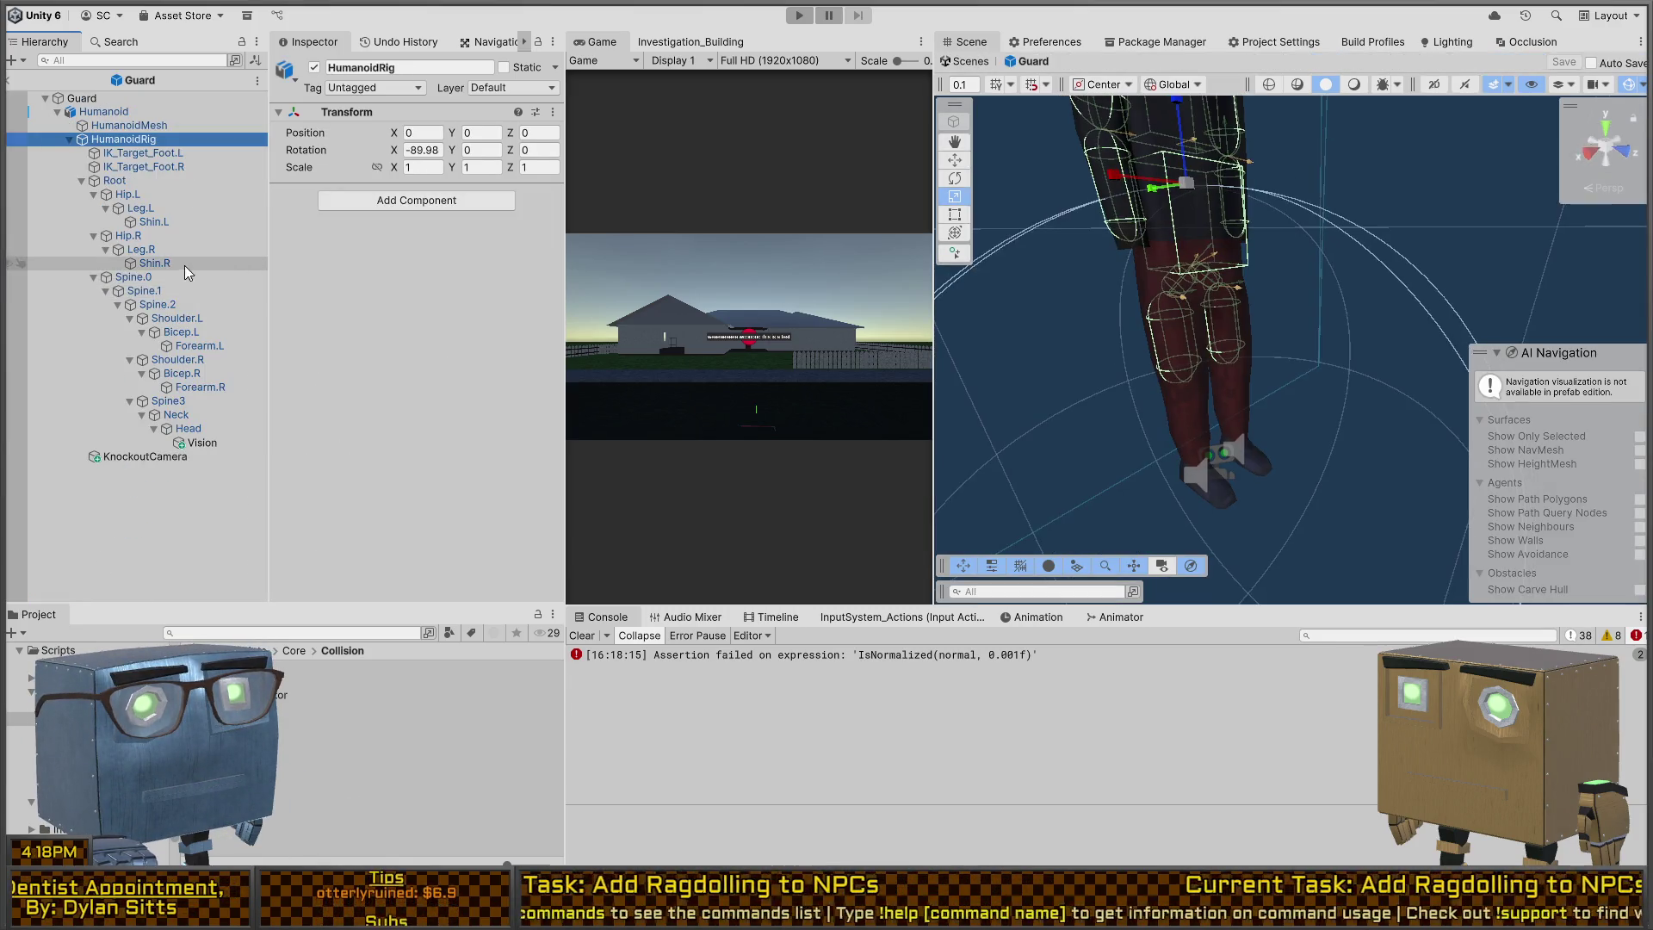
{"action": "left_click", "coordinate": [141, 168]}
{"action": "left_click", "coordinate": [141, 181]}
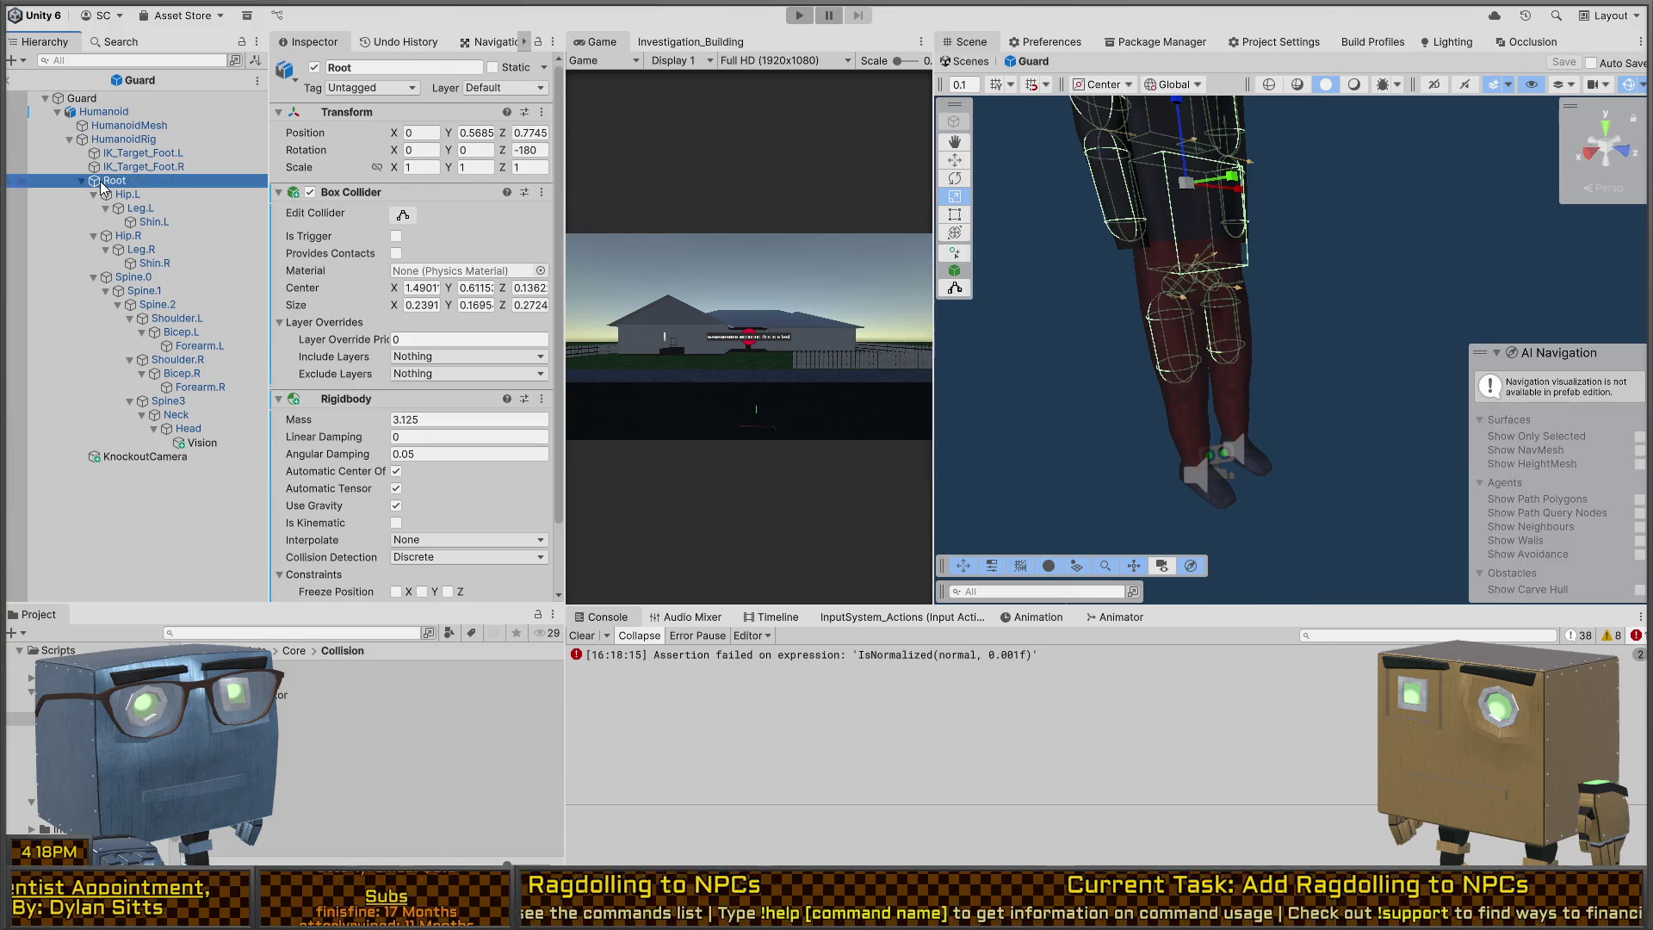
{"action": "left_click", "coordinate": [142, 167]}
{"action": "left_click", "coordinate": [144, 155]}
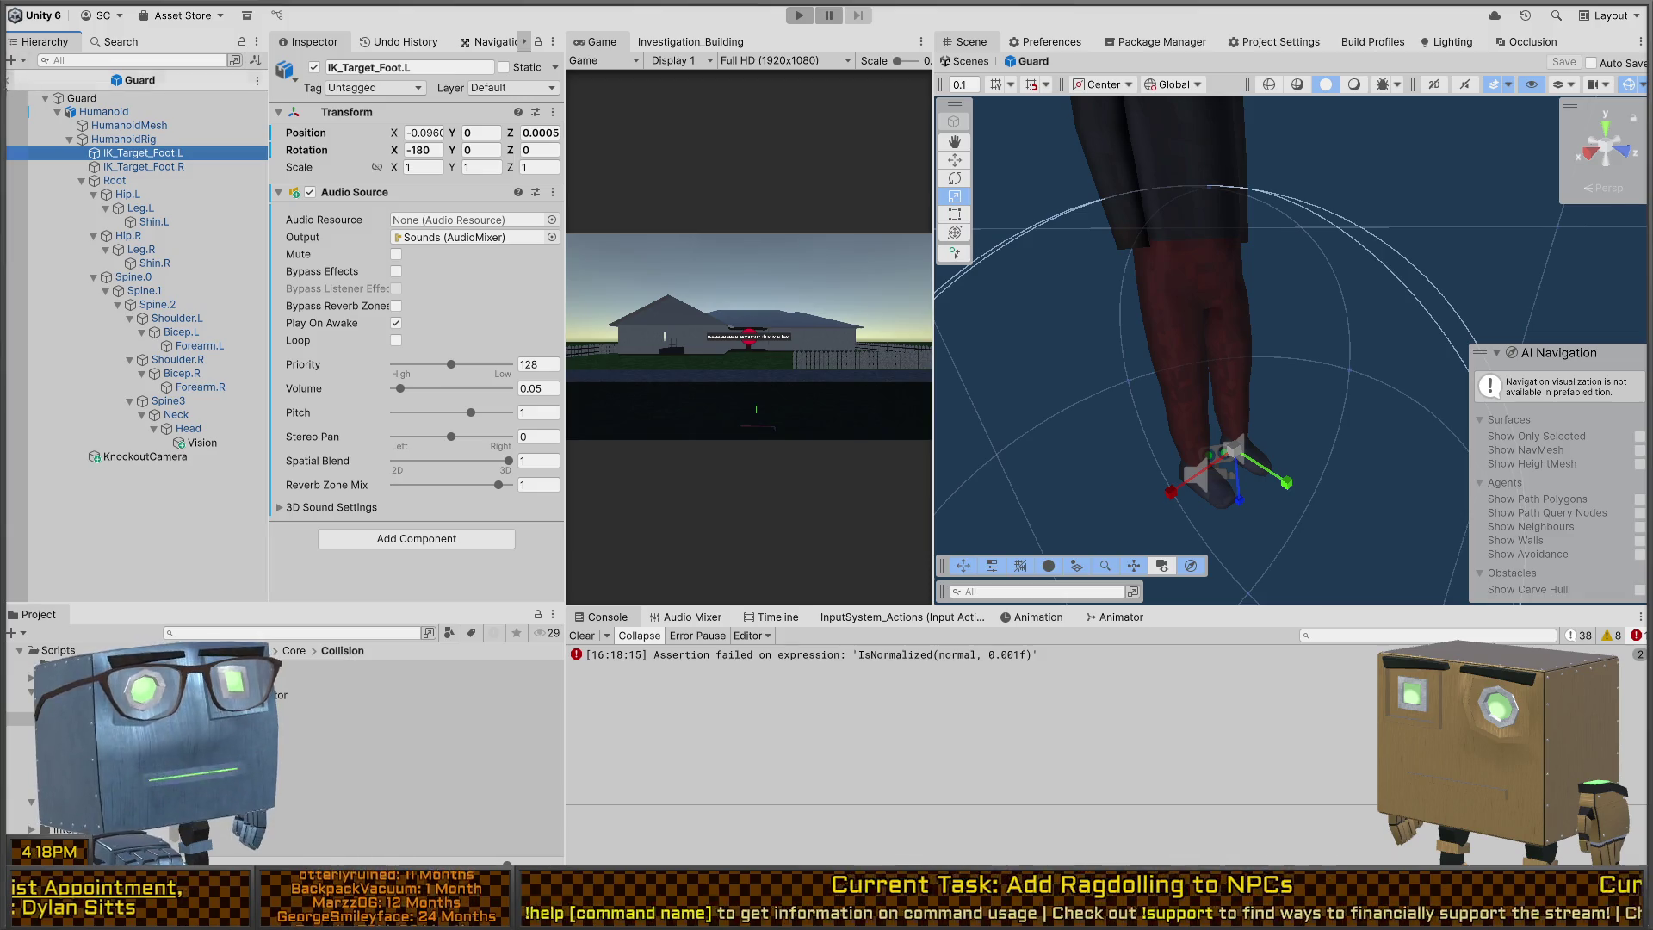
{"action": "left_click", "coordinate": [11, 82]}
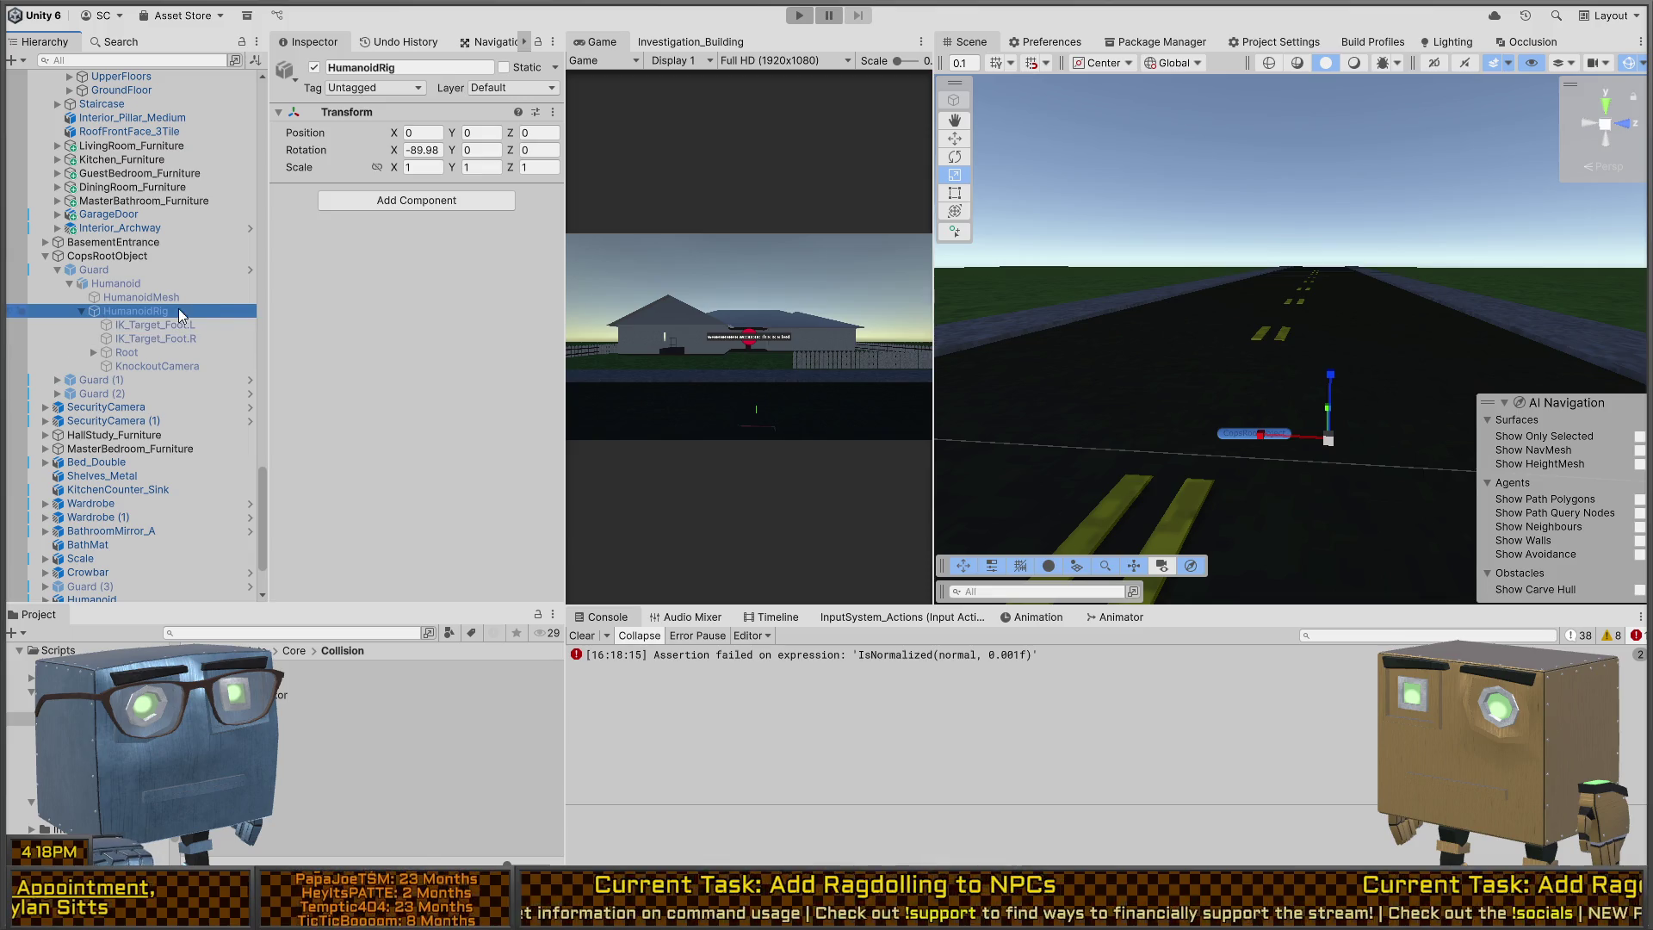
{"action": "left_click", "coordinate": [249, 270]}
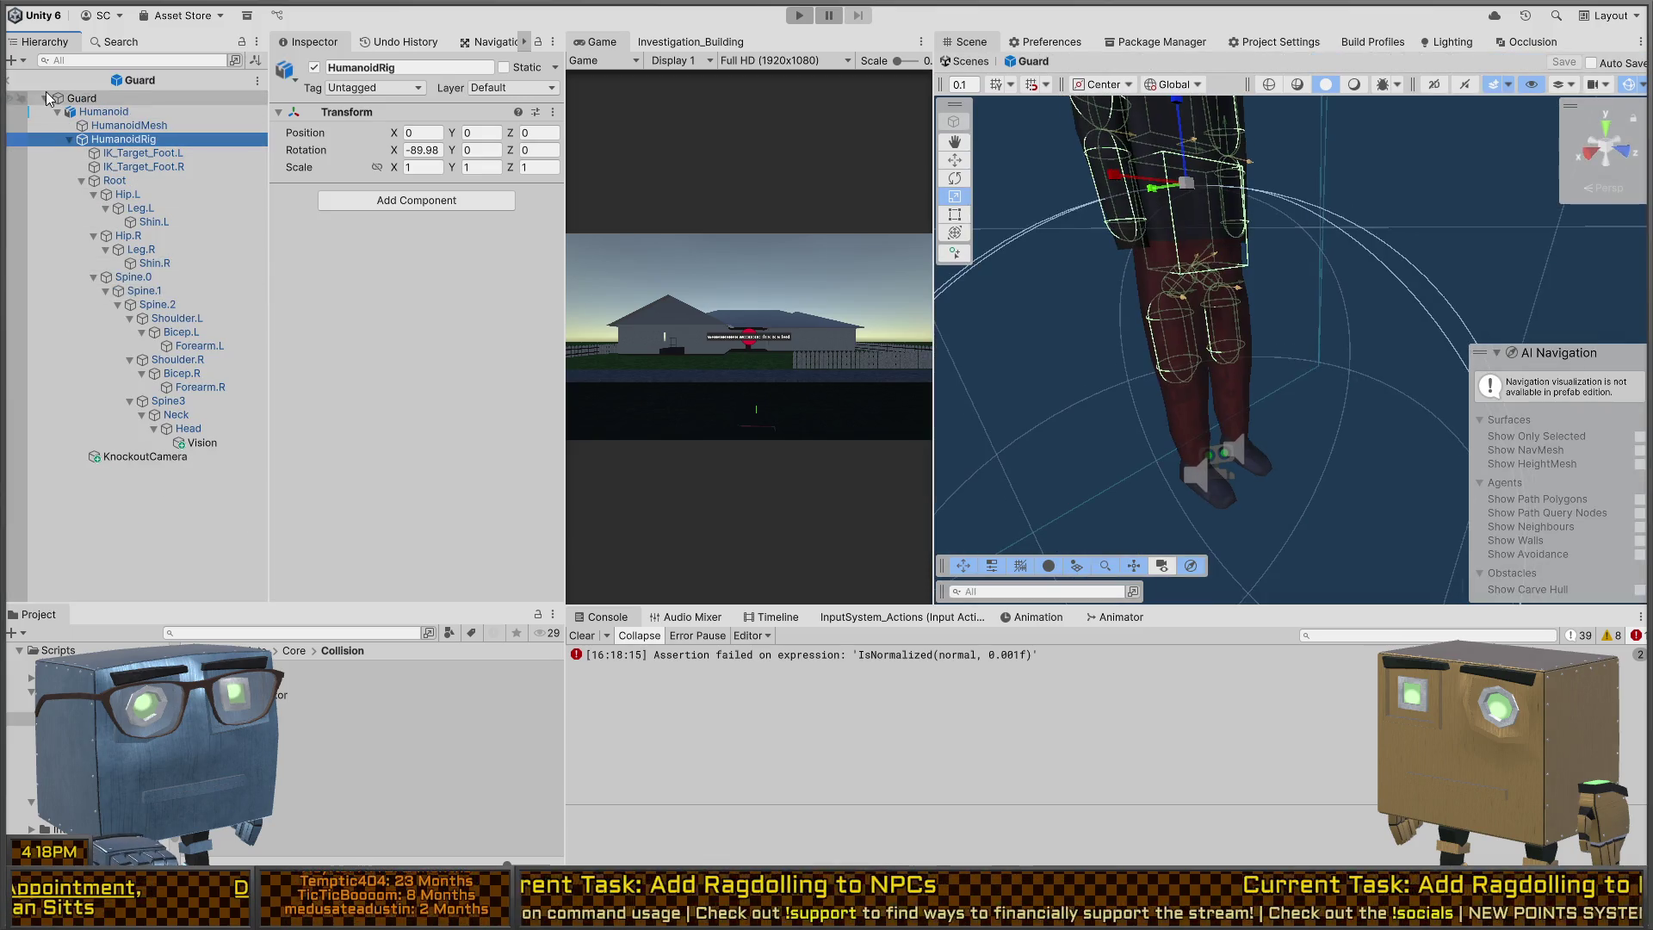
{"action": "left_click", "coordinate": [11, 82]}
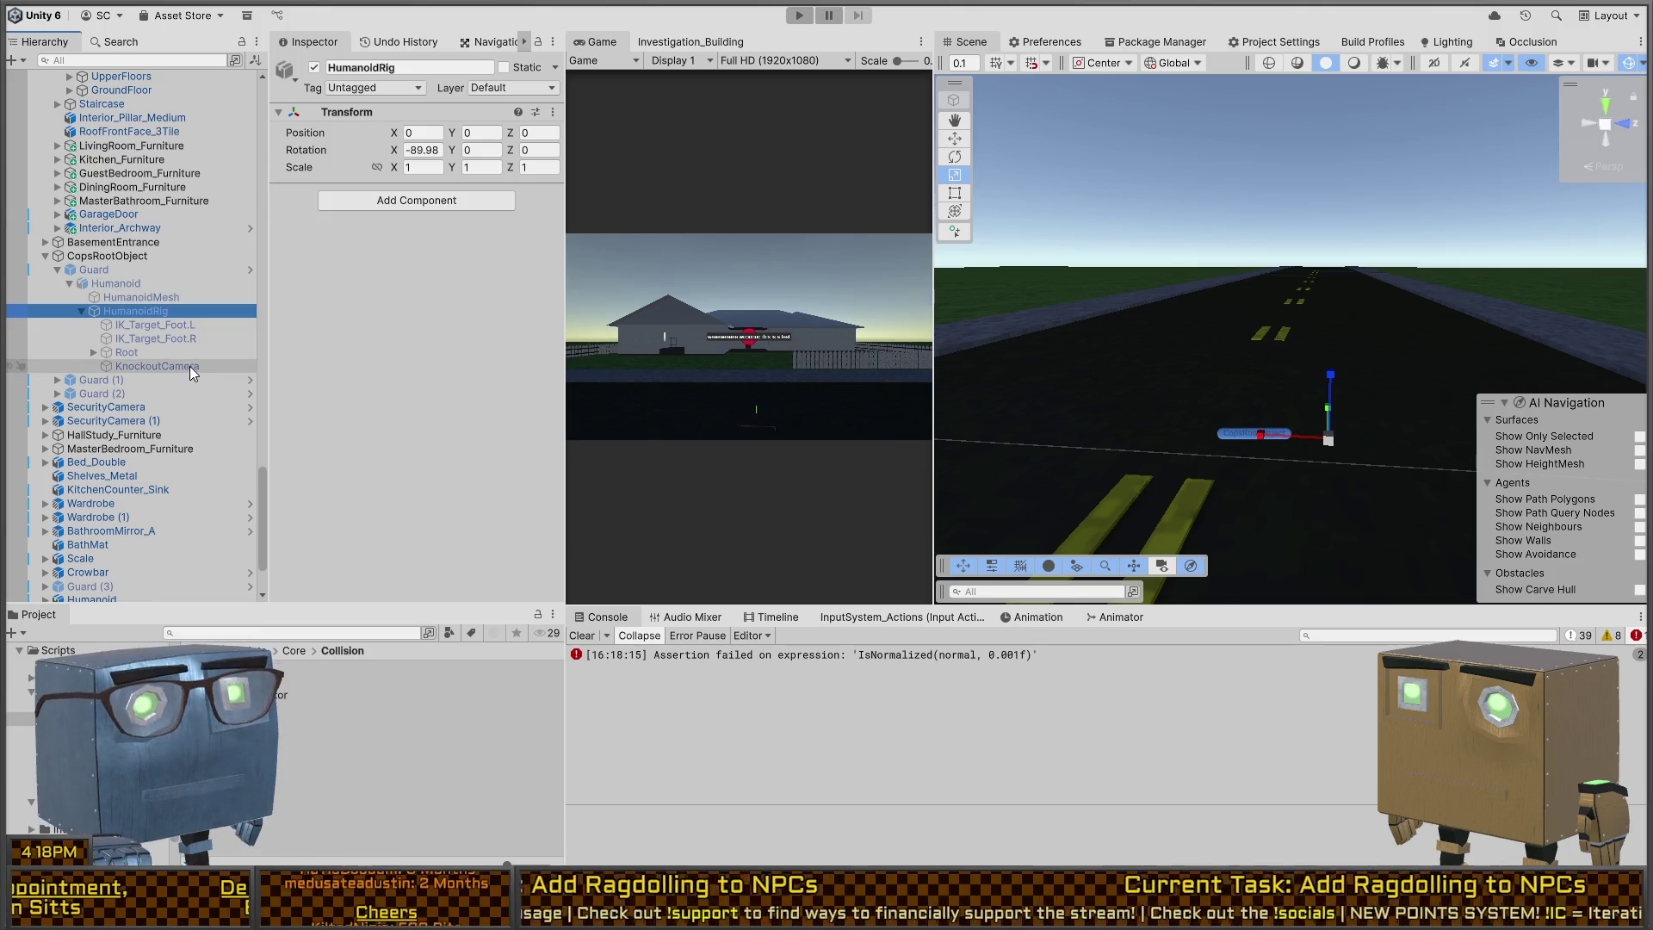
{"action": "key", "text": "ctrl+p"}
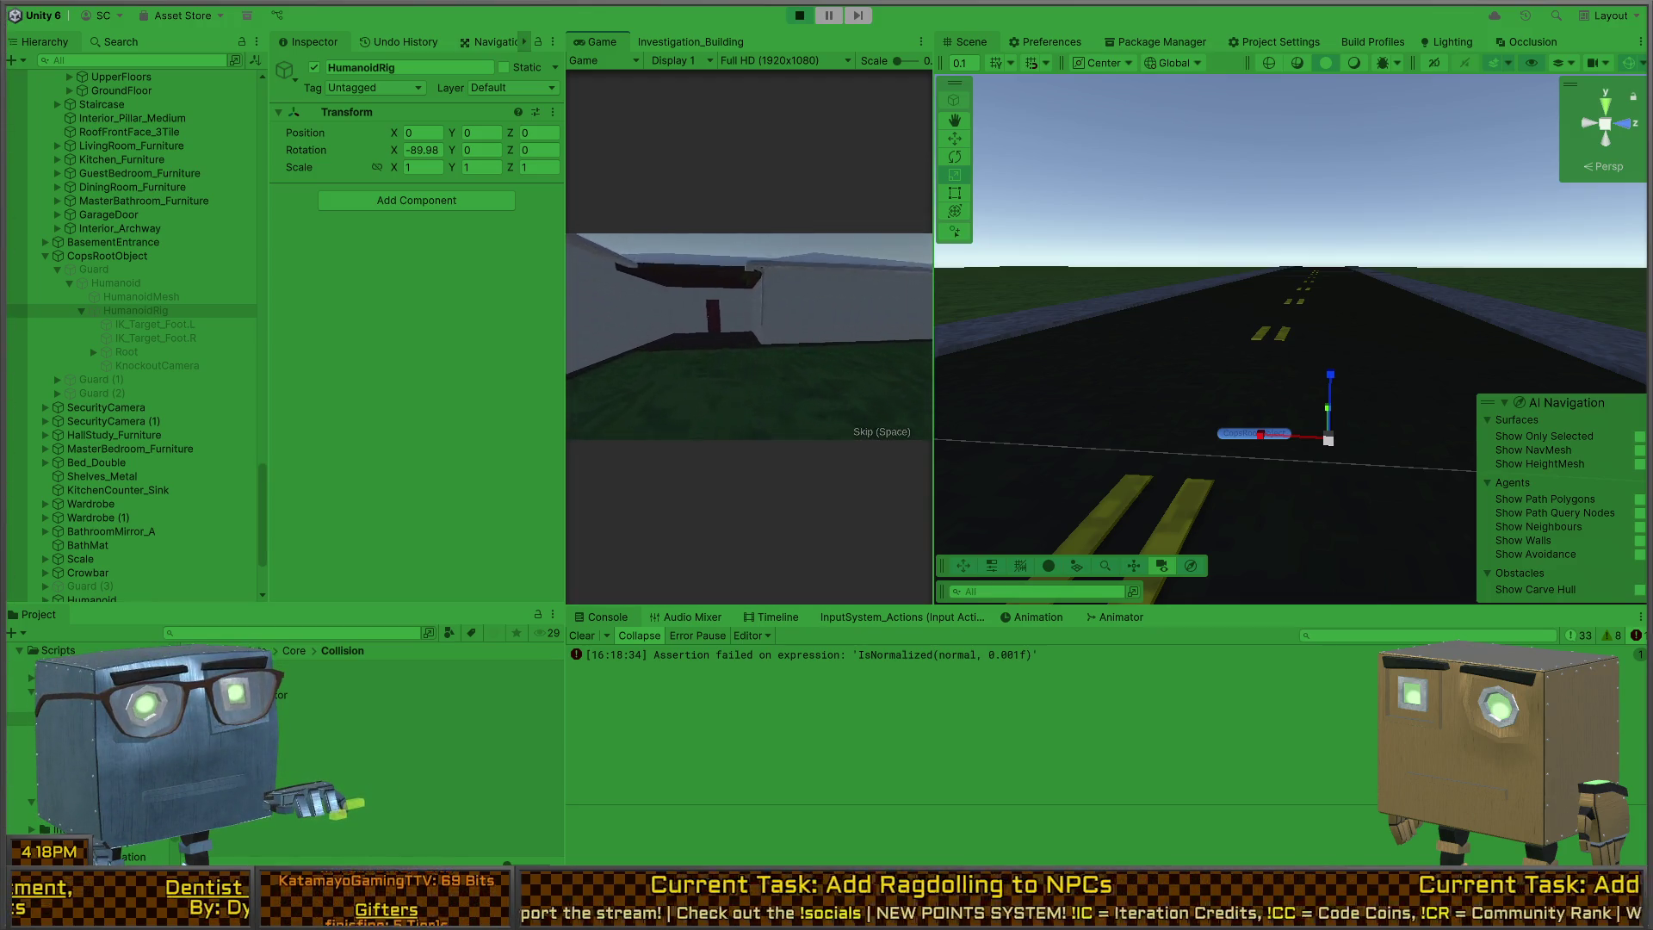
{"action": "mouse_move", "coordinate": [1274, 344]}
{"action": "left_mouse_down"}
{"action": "mouse_move", "coordinate": [1271, 392]}
{"action": "mouse_move", "coordinate": [1144, 379]}
{"action": "mouse_move", "coordinate": [1185, 400]}
{"action": "left_mouse_up"}
{"action": "left_click", "coordinate": [1289, 407]}
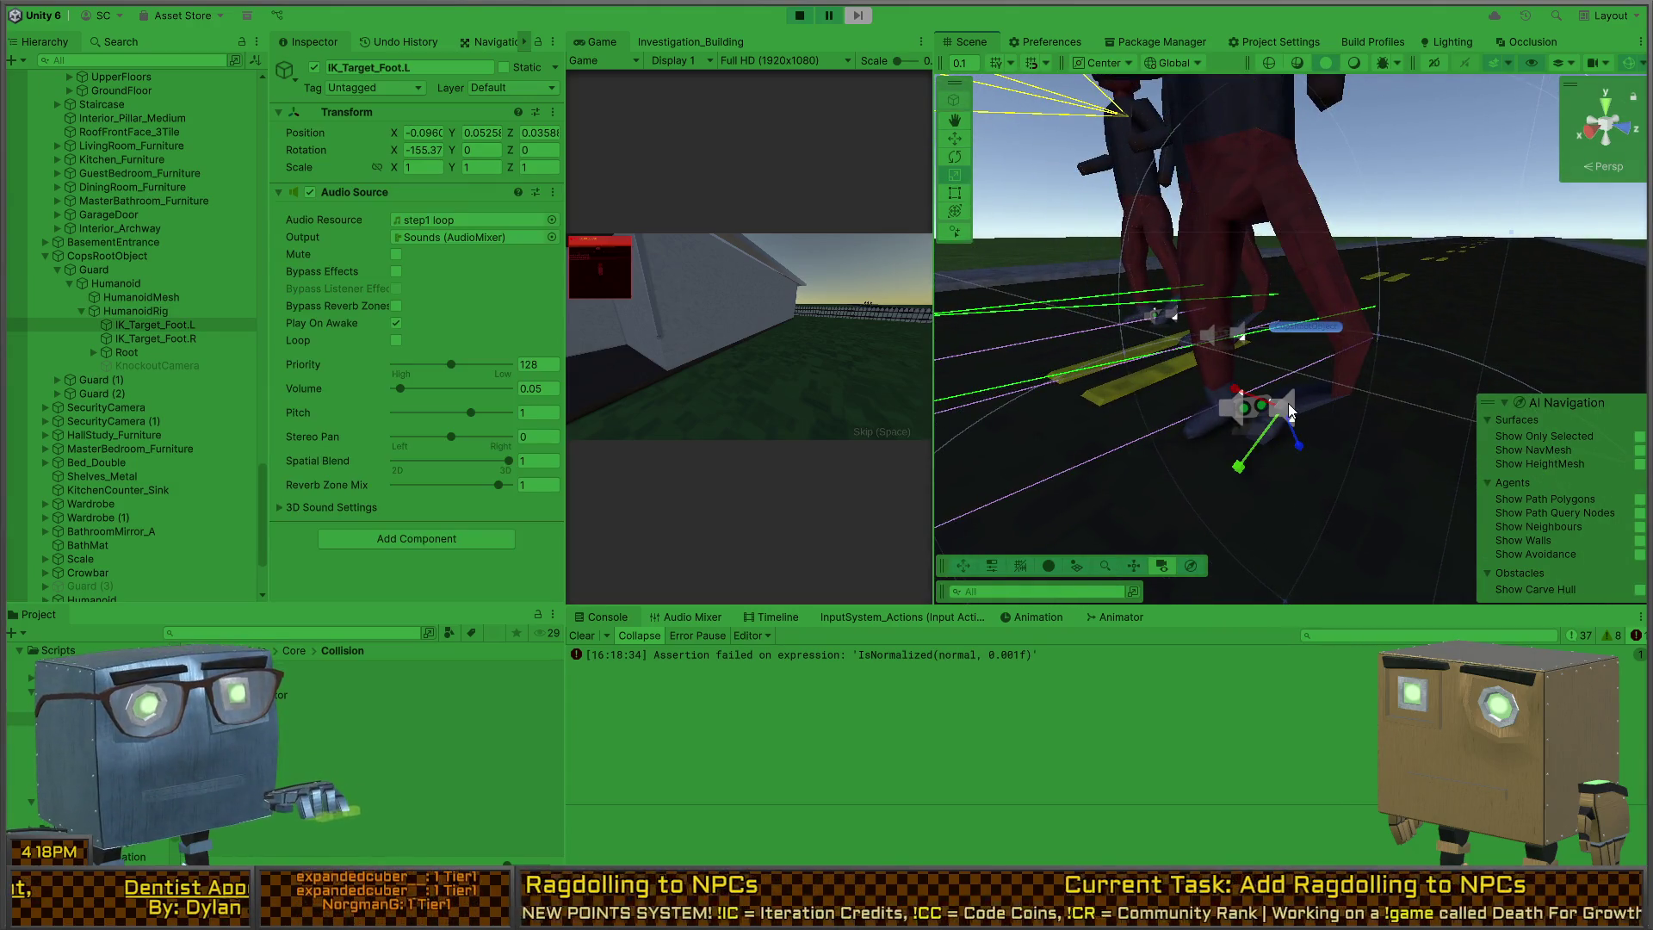
{"action": "left_click", "coordinate": [142, 337]}
{"action": "left_click", "coordinate": [147, 328]}
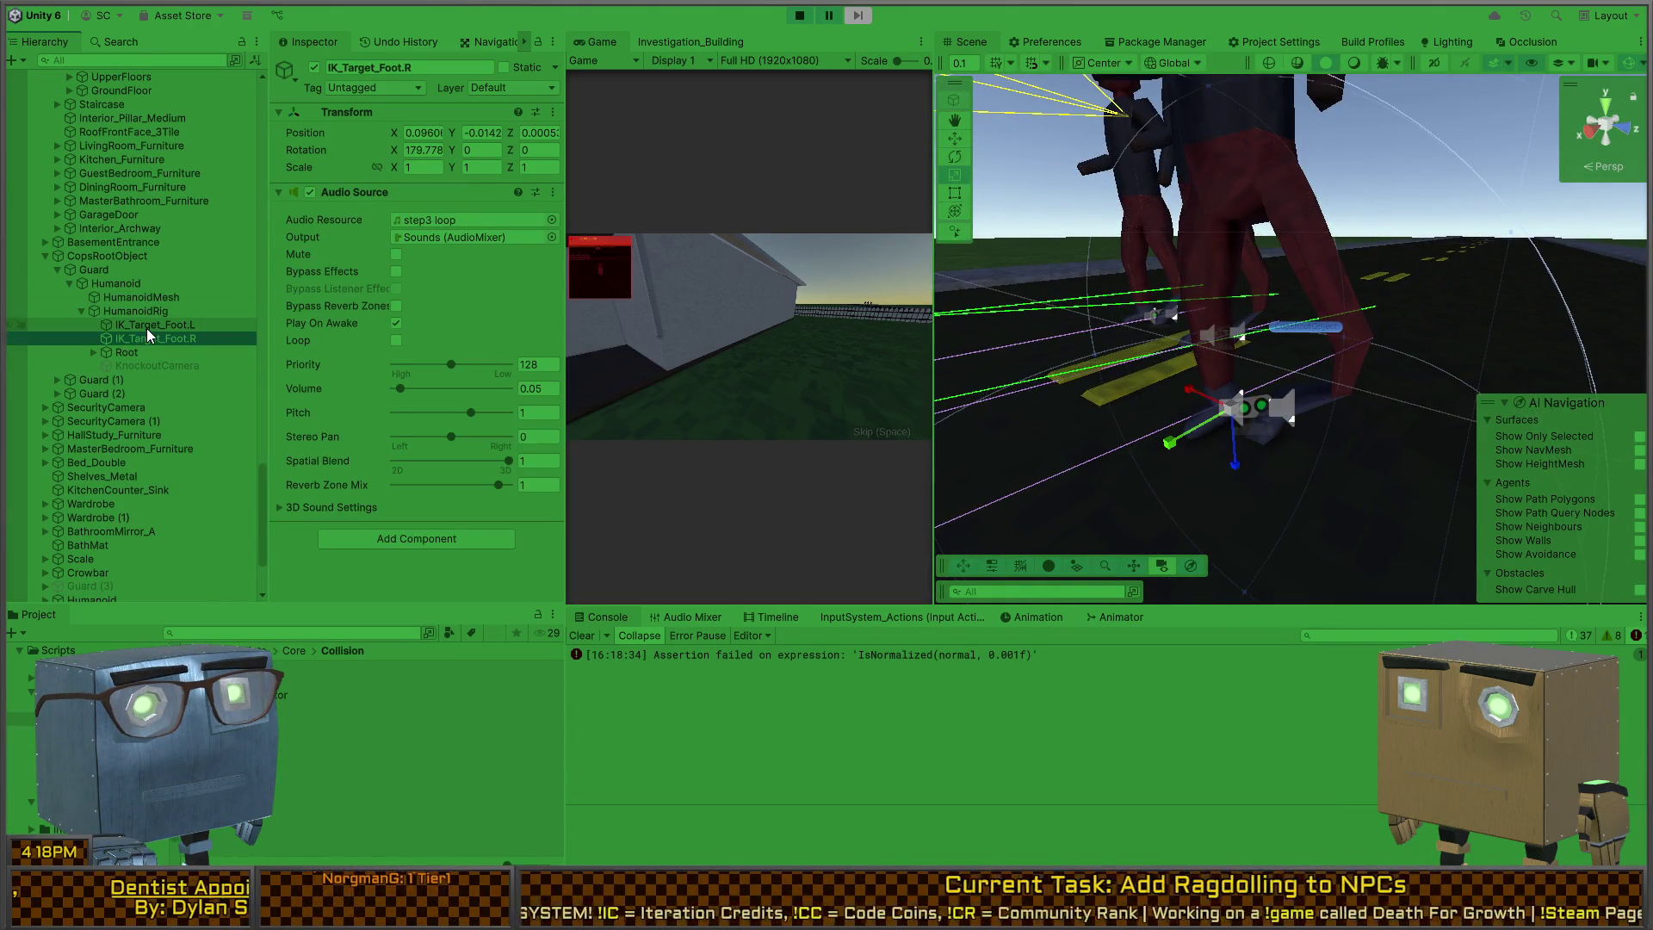
{"action": "left_click", "coordinate": [143, 336]}
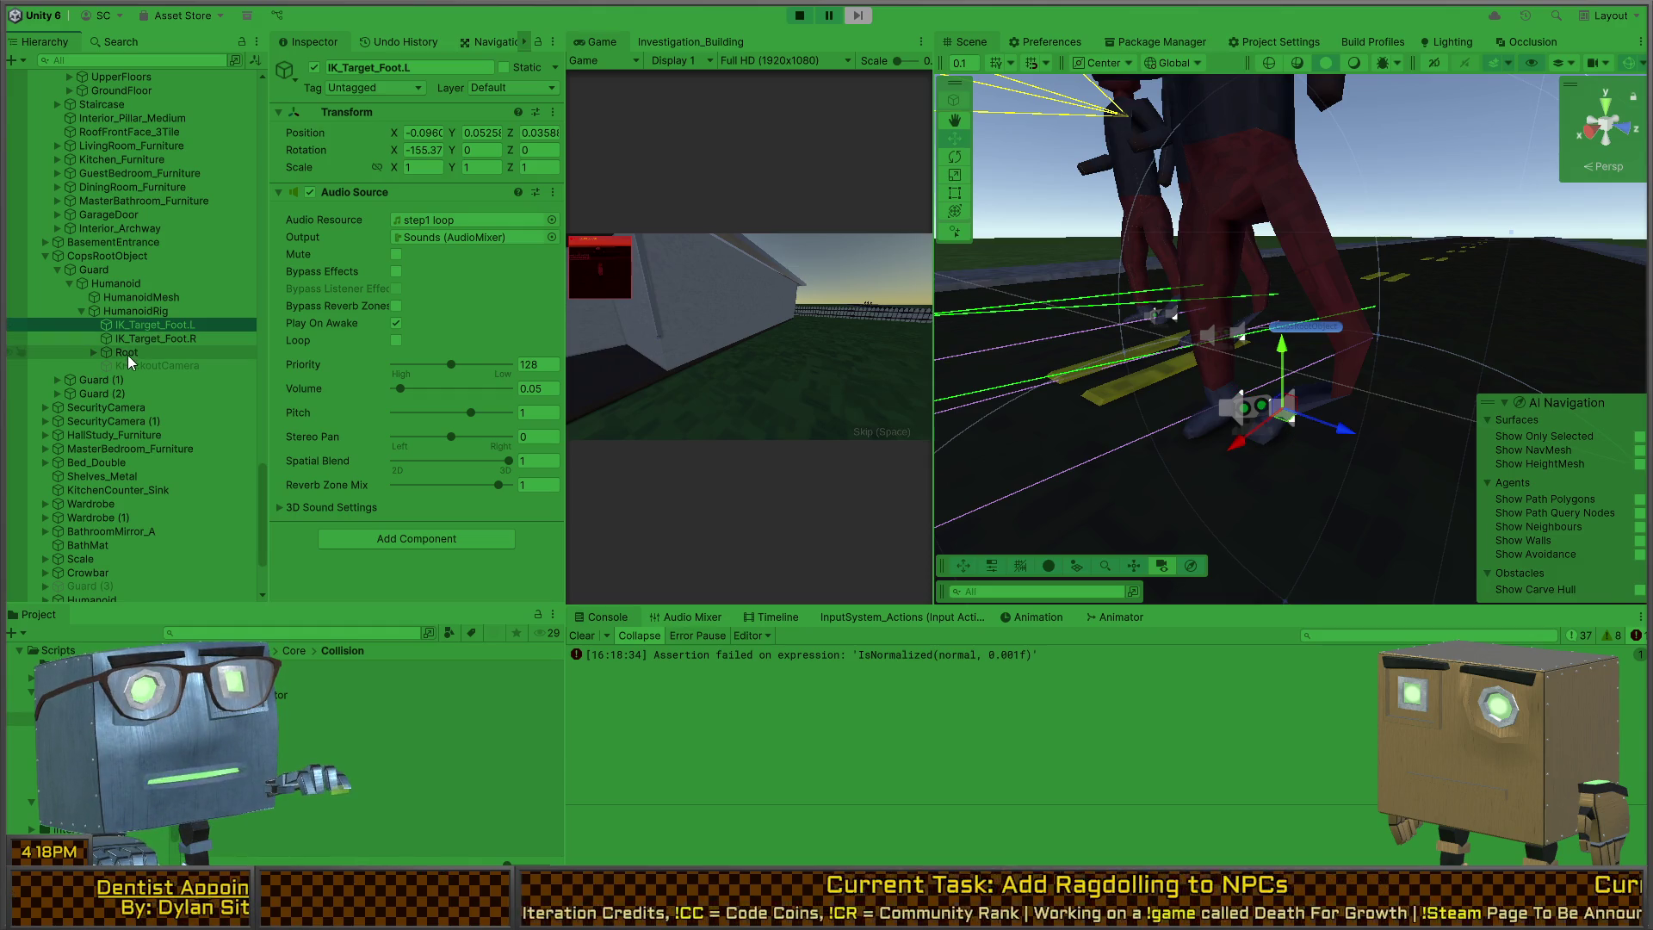
{"action": "left_click", "coordinate": [129, 353]}
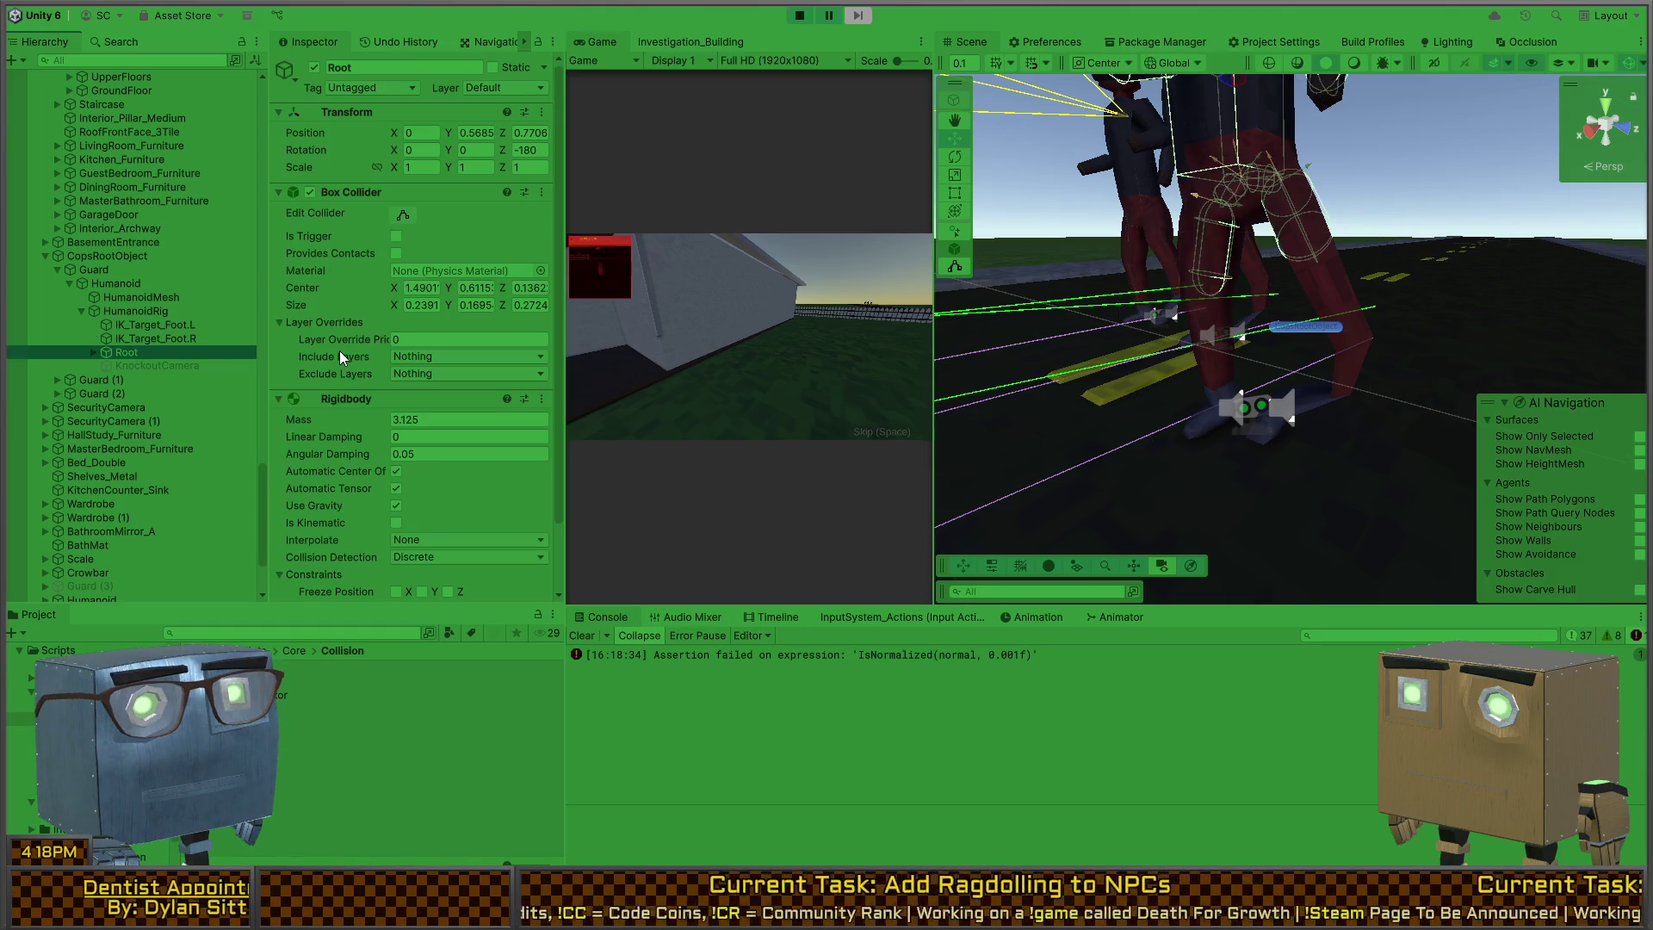
{"action": "scroll", "coordinate": [332, 344], "scroll_direction": "down", "scroll_amount": 3}
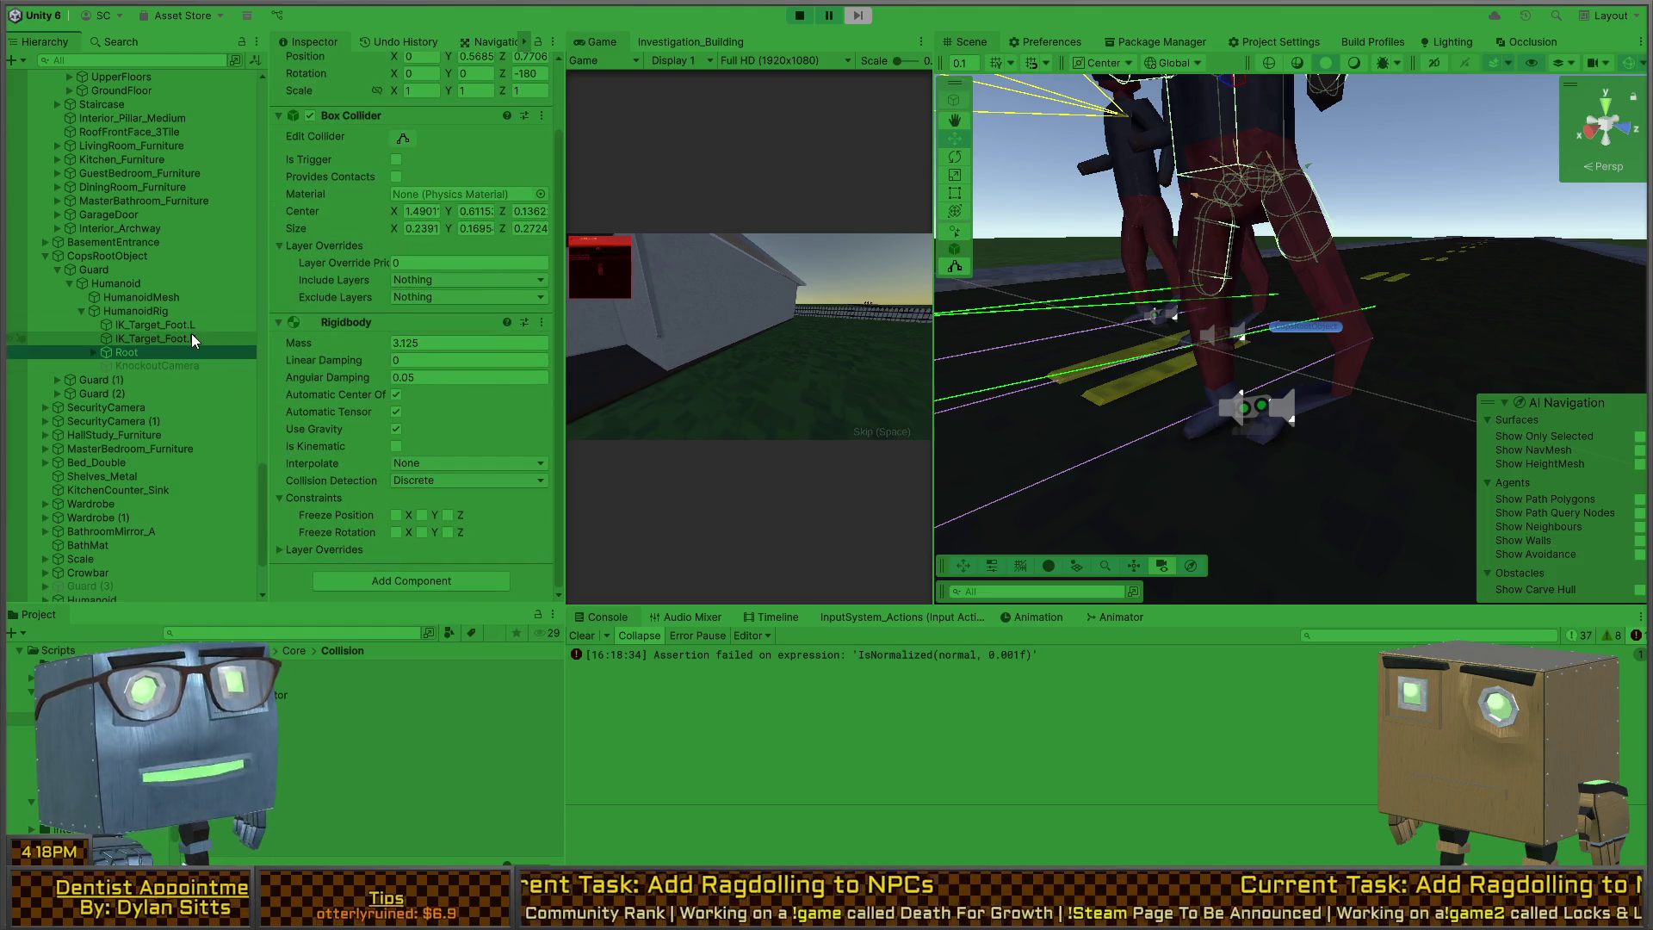
{"action": "key", "text": "ctrl+p"}
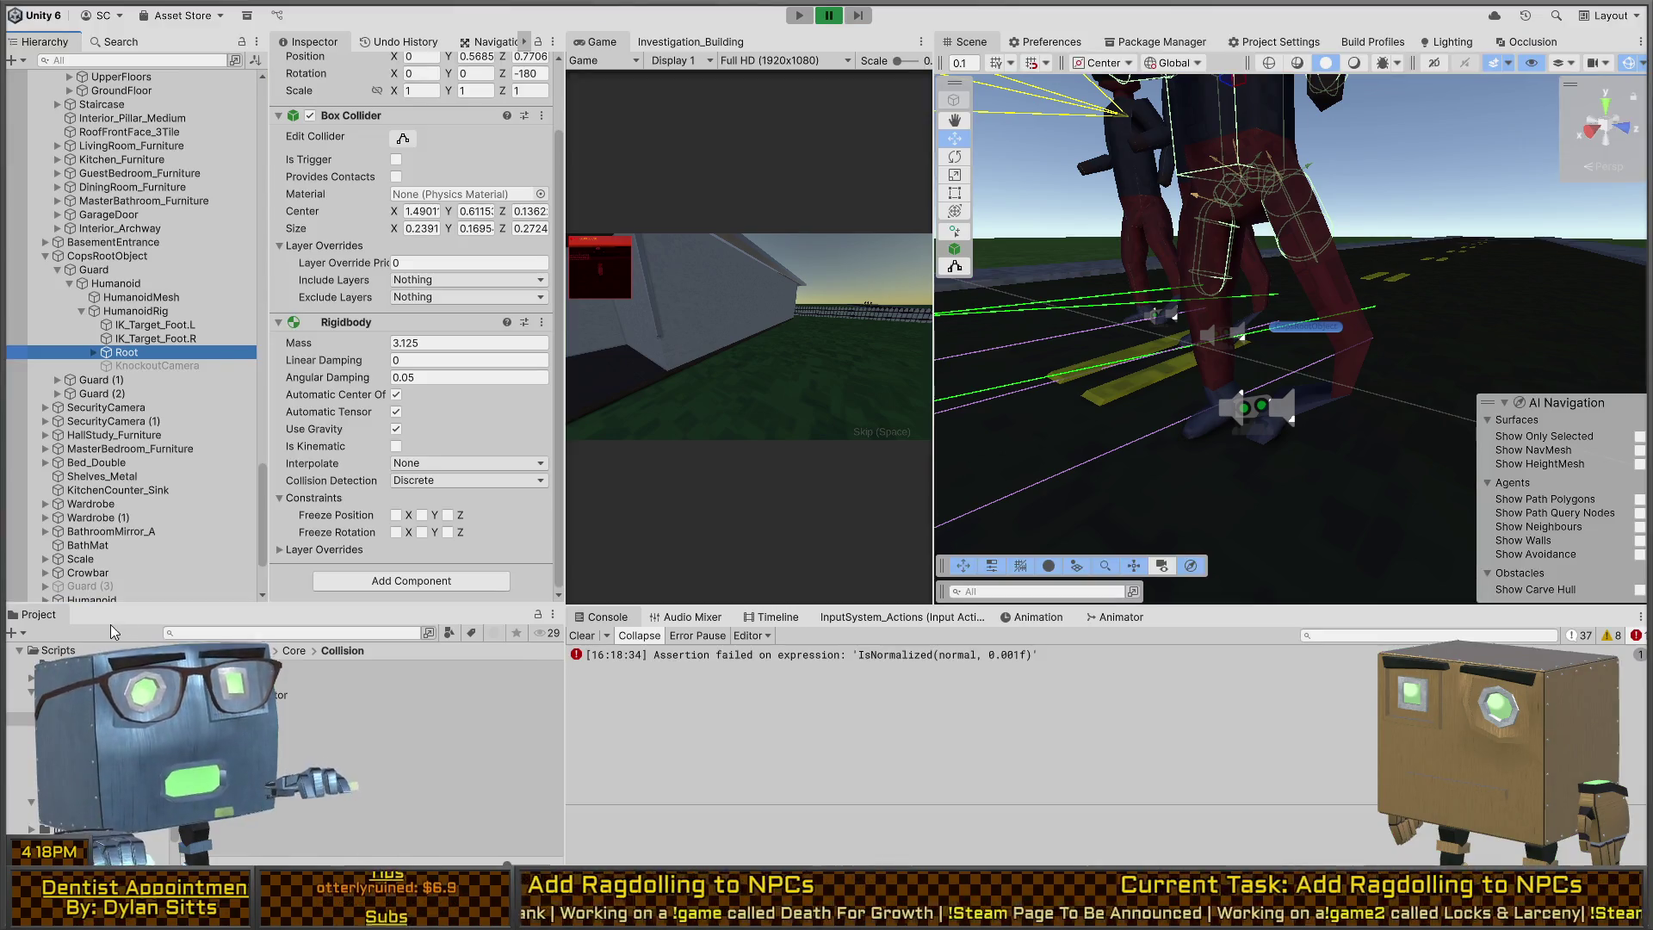
{"action": "left_click", "coordinate": [134, 272]}
{"action": "left_click", "coordinate": [132, 283]}
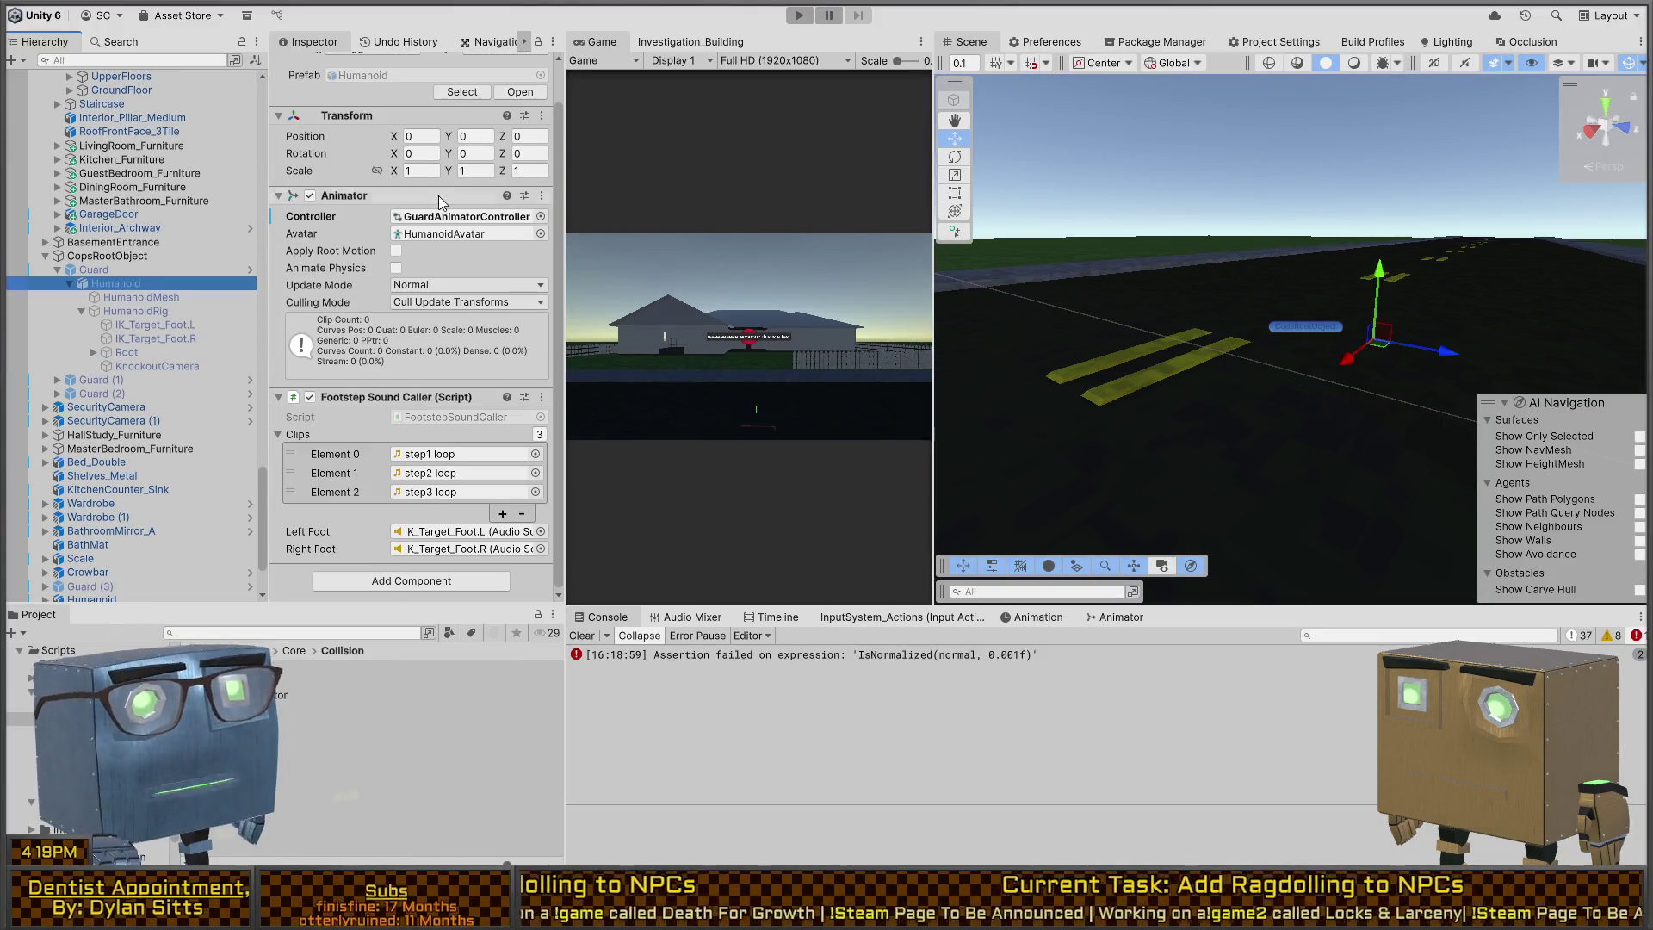
{"action": "left_click", "coordinate": [442, 219]}
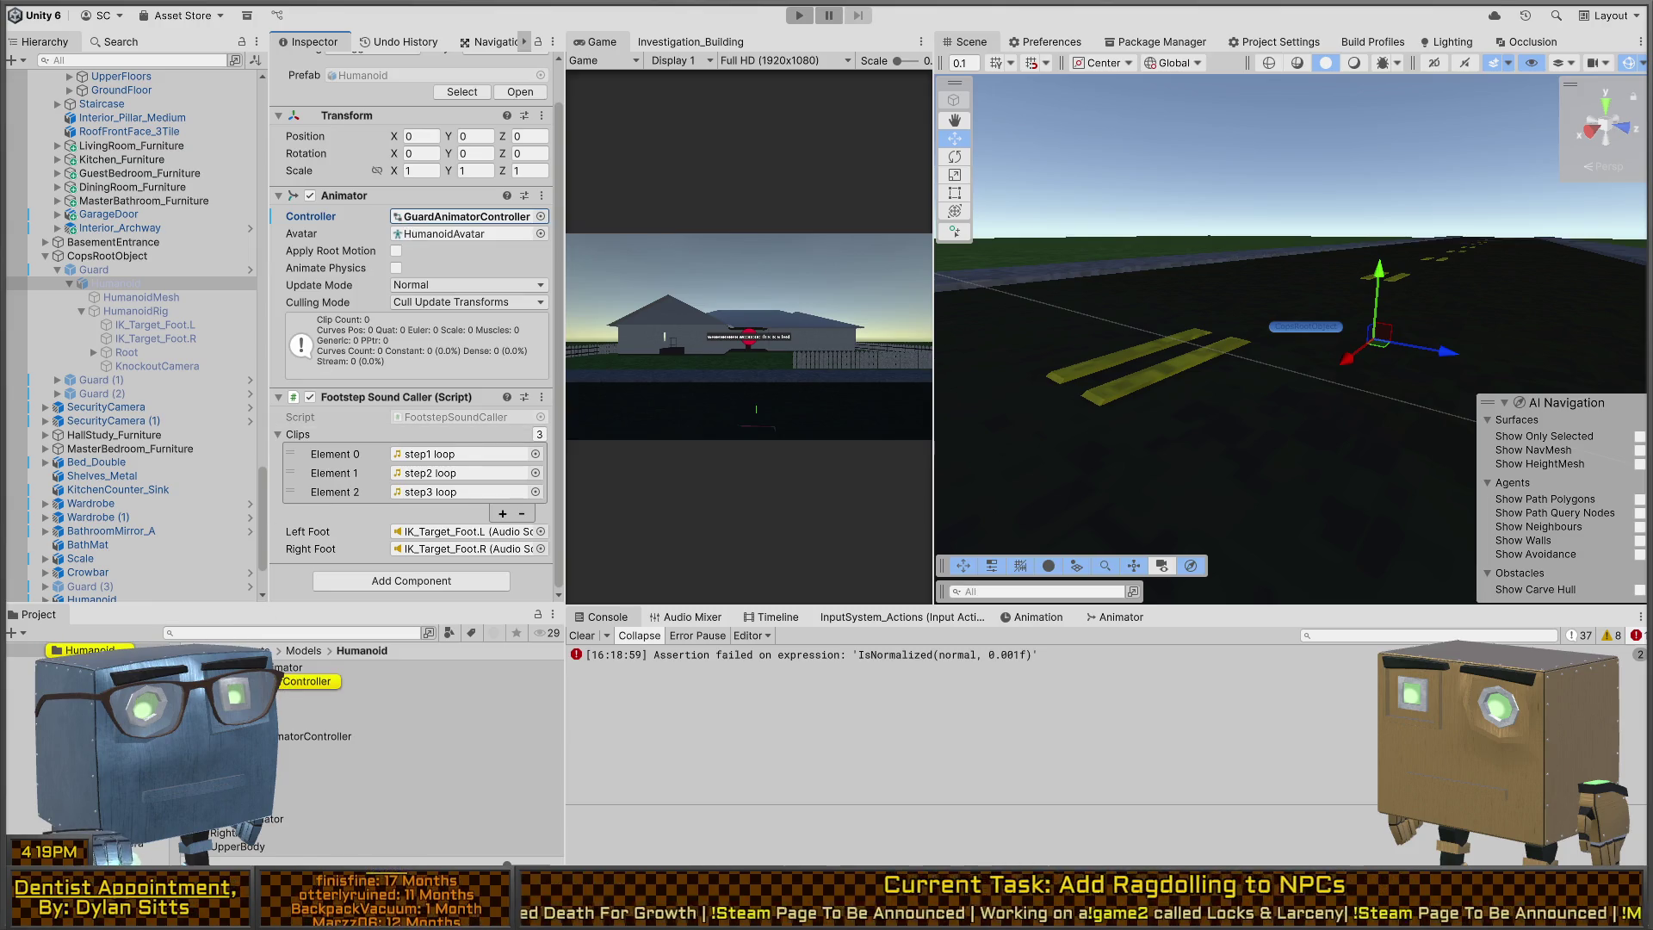
{"action": "left_click_drag", "start_coordinate": [899, 531], "coordinate": [1231, 431]}
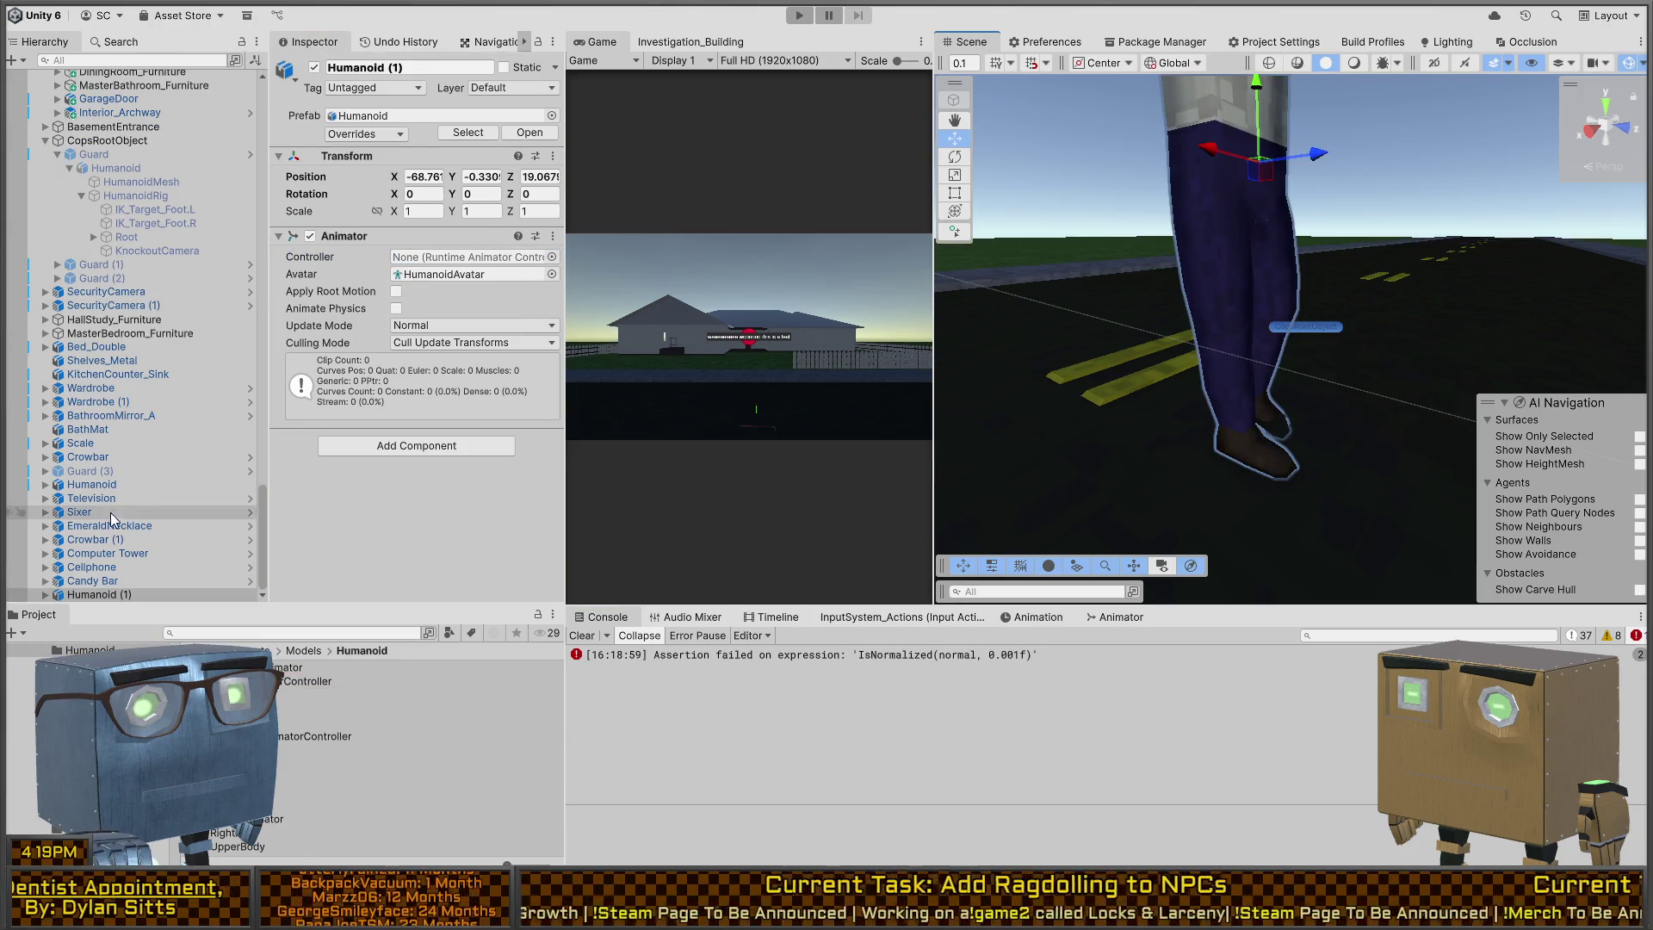
{"action": "left_click", "coordinate": [45, 595]}
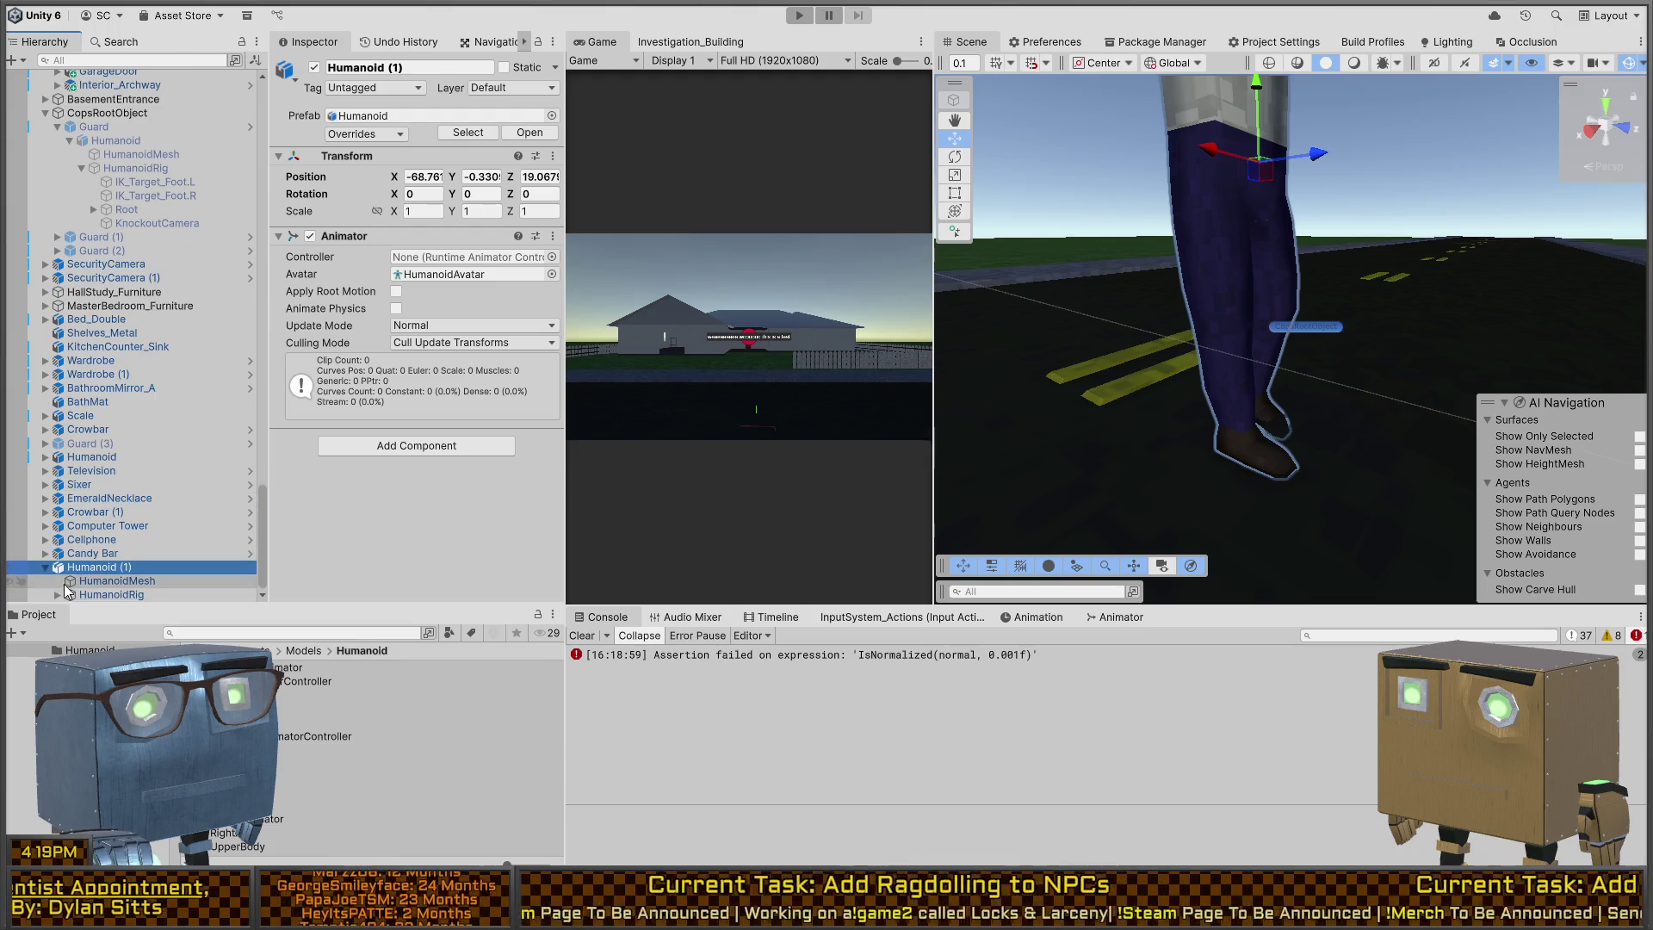
{"action": "scroll", "coordinate": [163, 508], "scroll_direction": "up", "scroll_amount": 5}
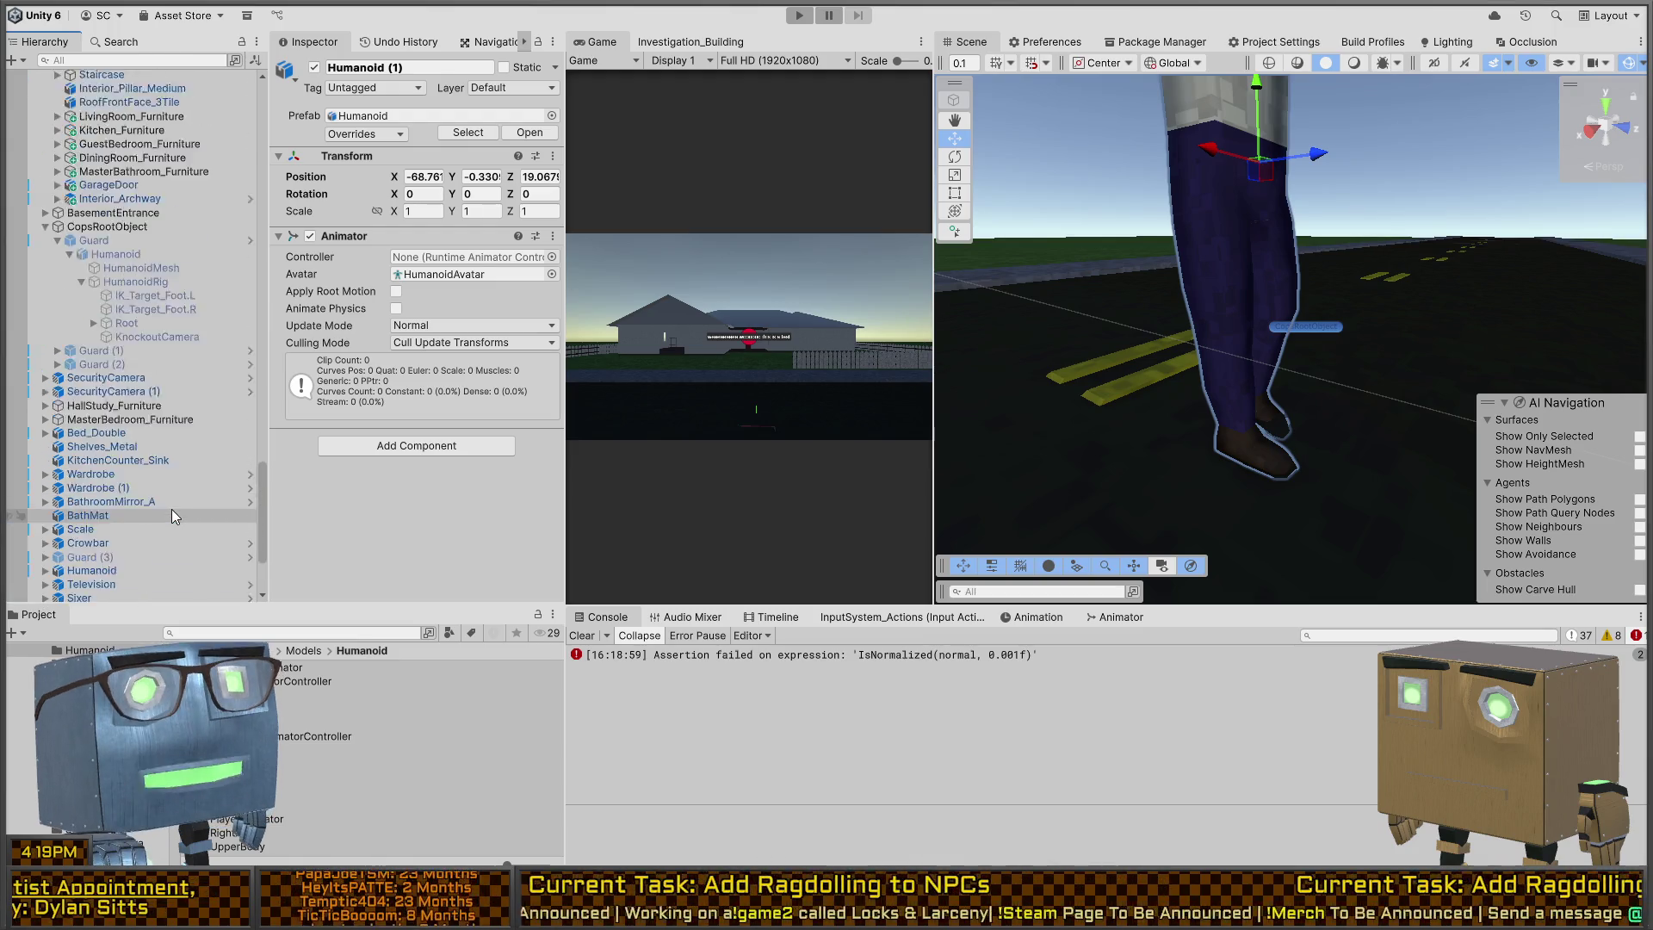
{"action": "scroll", "coordinate": [174, 366], "scroll_direction": "down", "scroll_amount": 5}
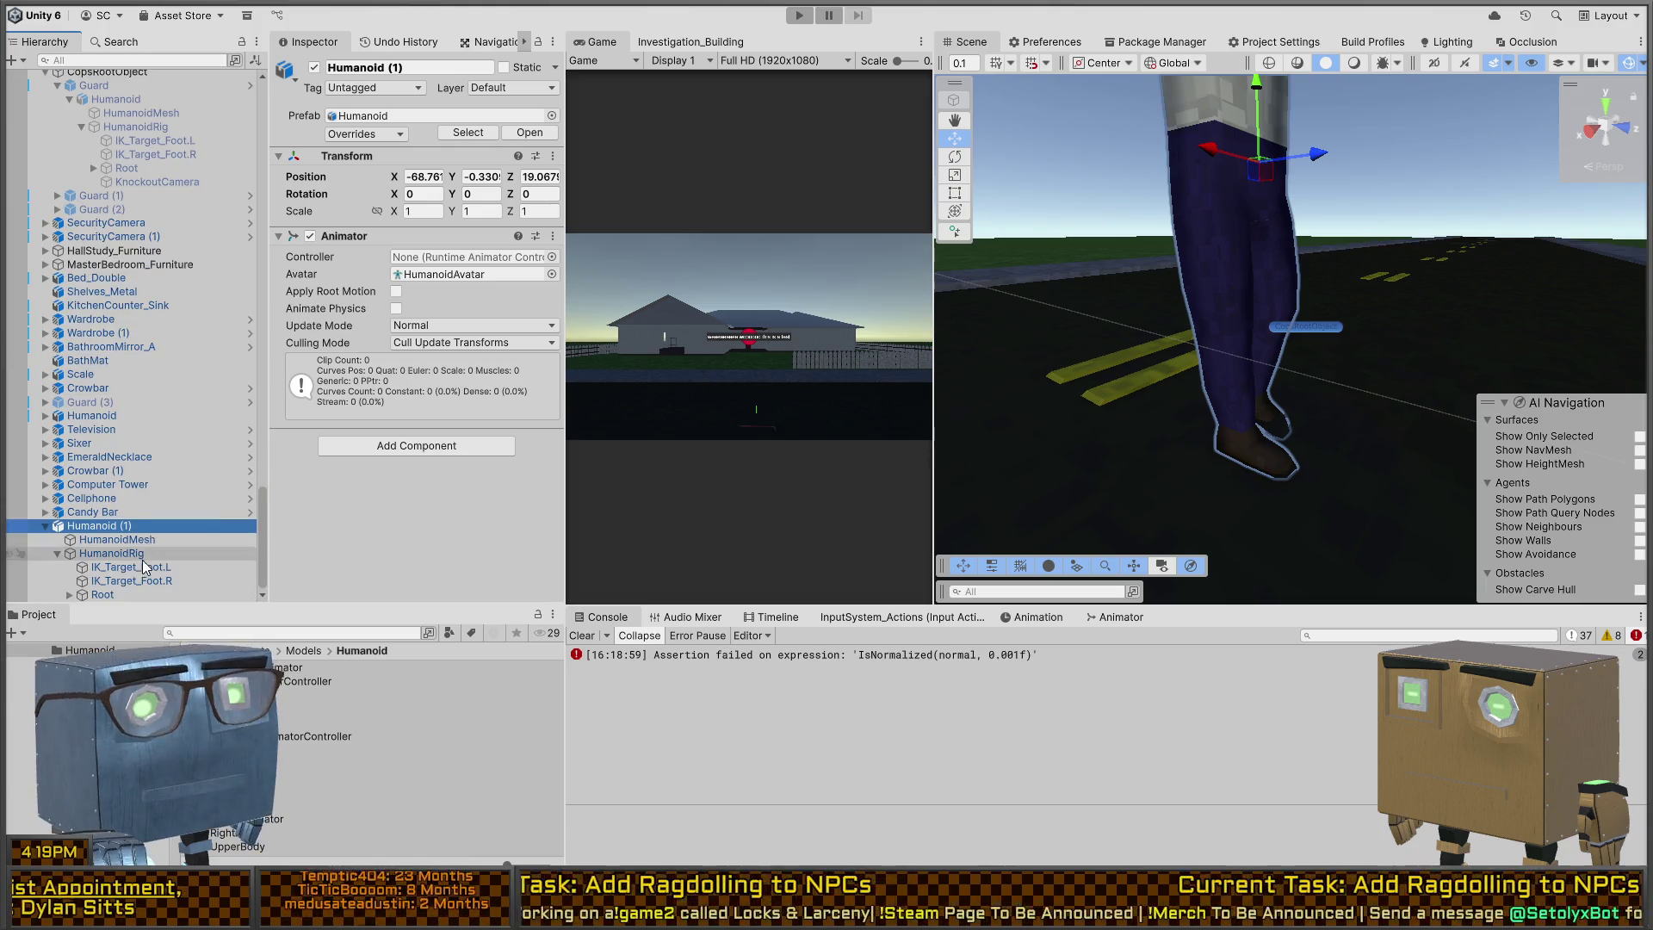
{"action": "left_click", "coordinate": [112, 552]}
{"action": "left_click", "coordinate": [112, 527]}
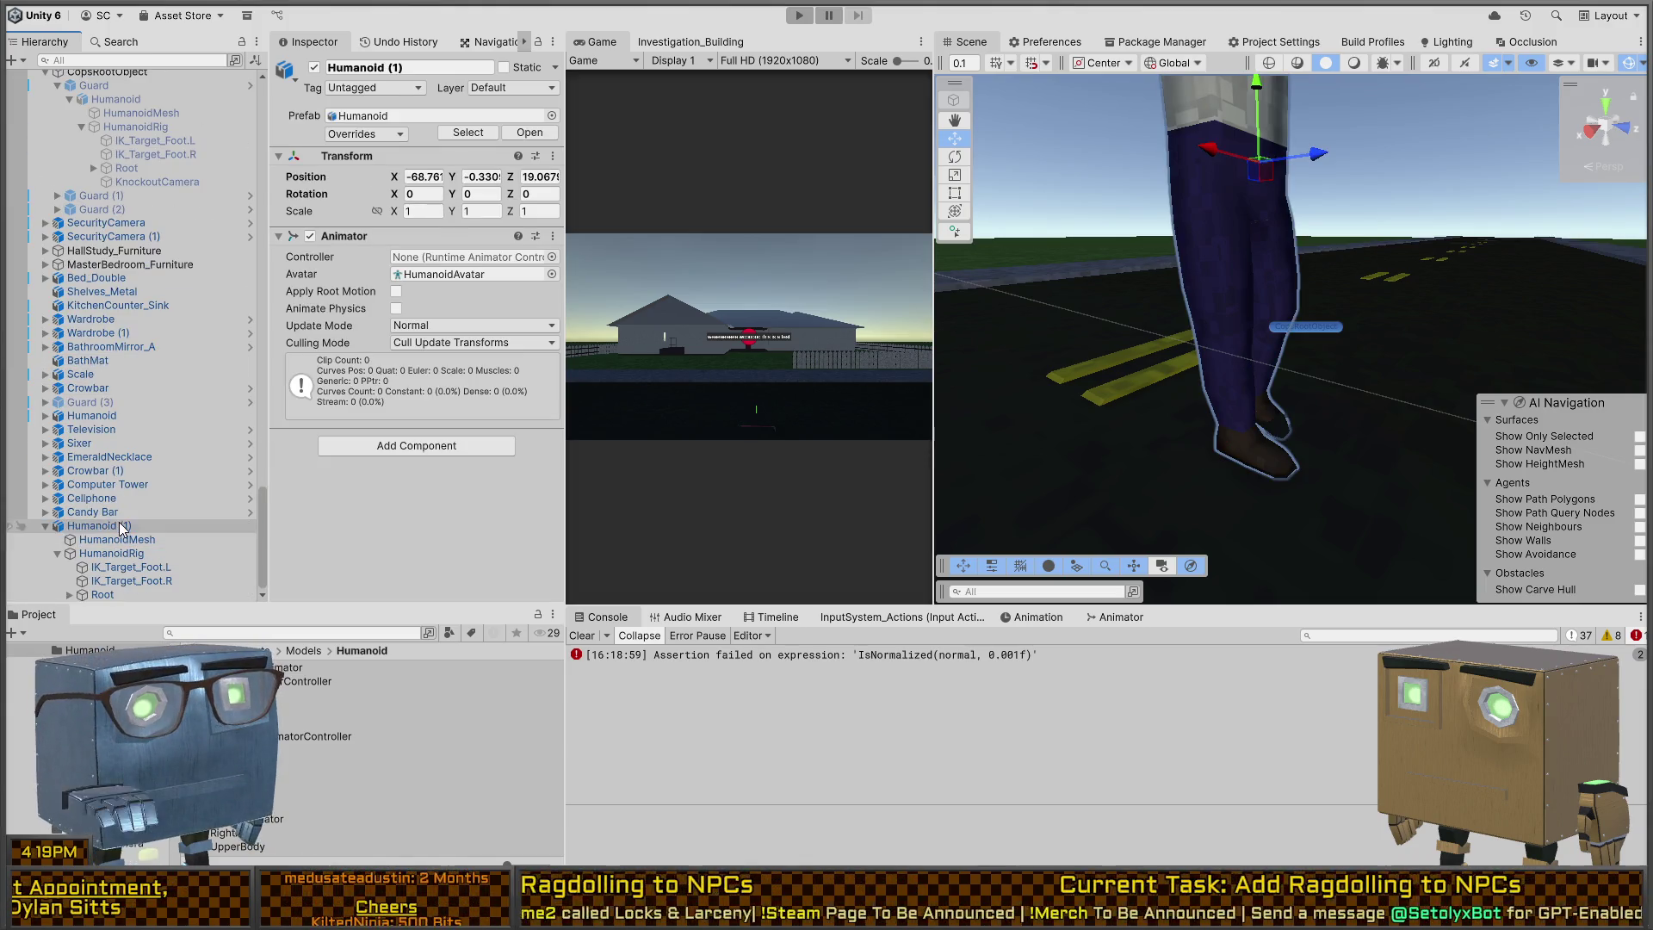
{"action": "key", "text": "Delete"}
{"action": "scroll", "coordinate": [181, 336], "scroll_direction": "up", "scroll_amount": 5}
{"action": "left_click", "coordinate": [138, 378]}
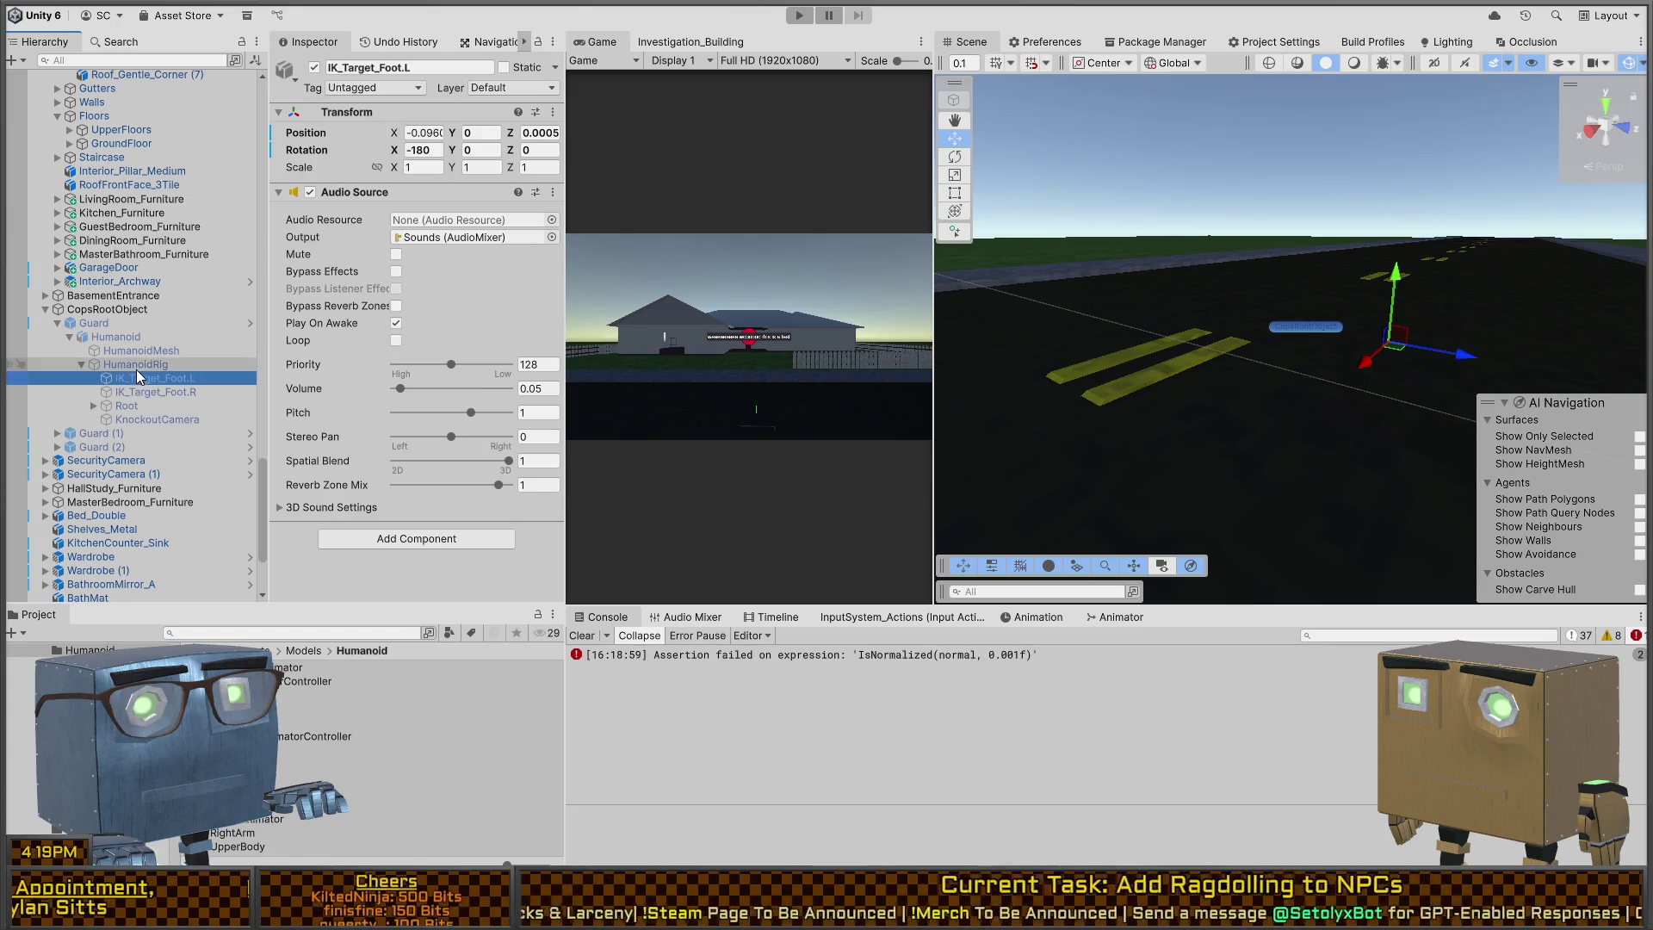
{"action": "left_click", "coordinate": [135, 324]}
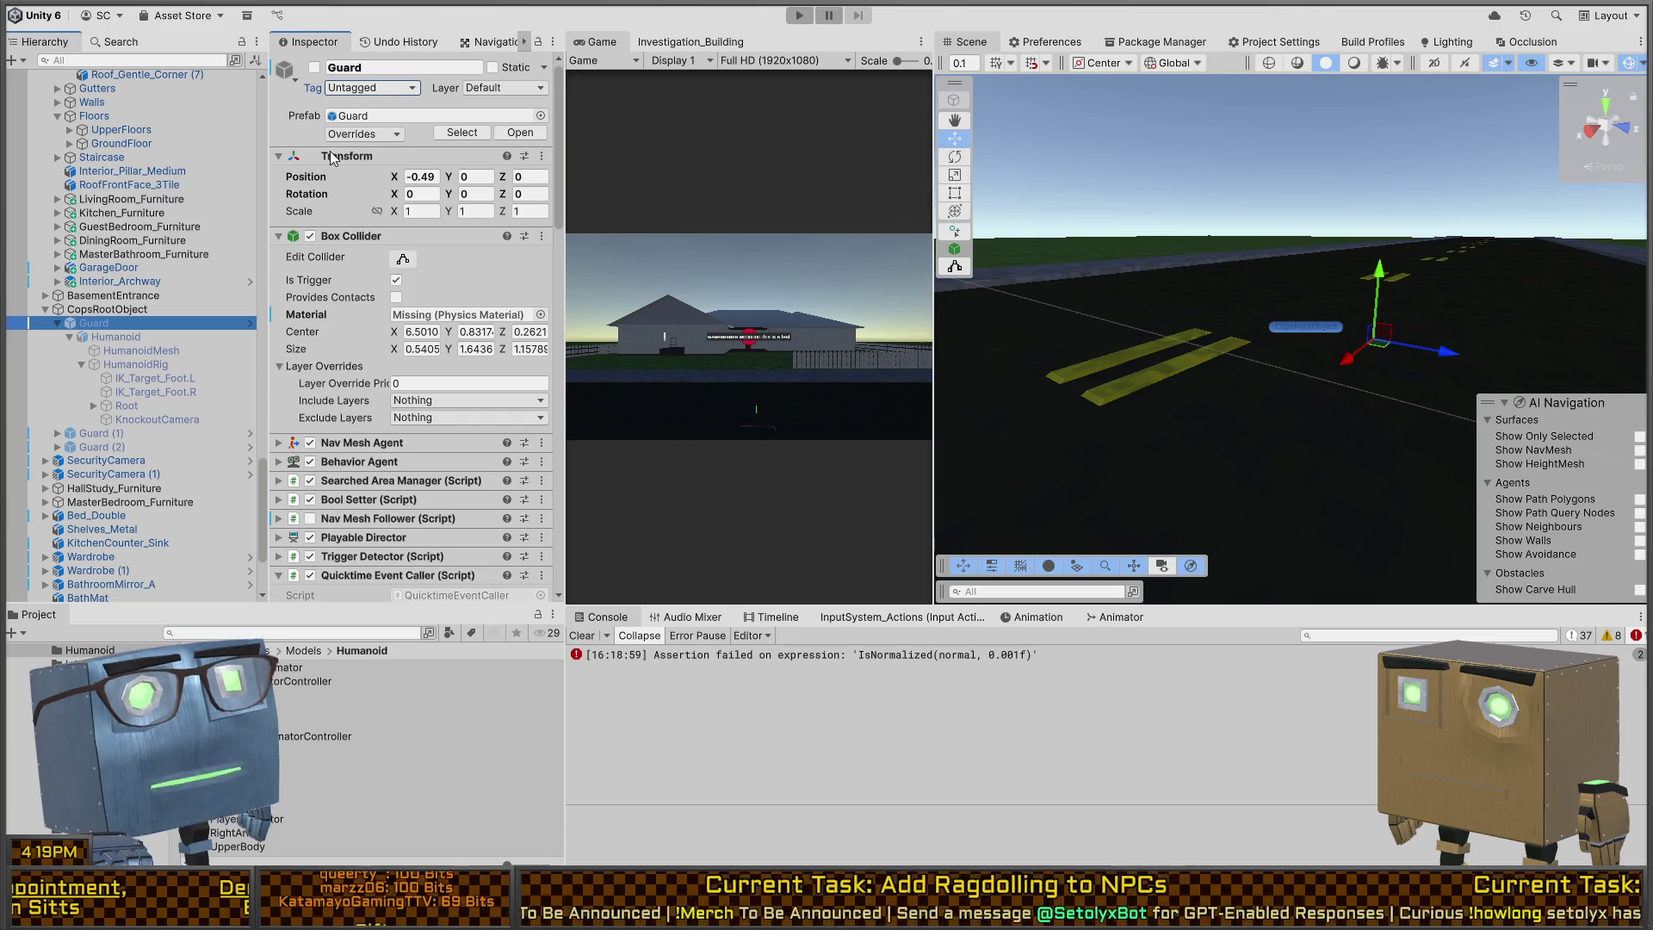
Step: With Guard selected, enter Play mode to test the quicktime ragdoll setup
{"action": "left_click", "coordinate": [291, 139]}
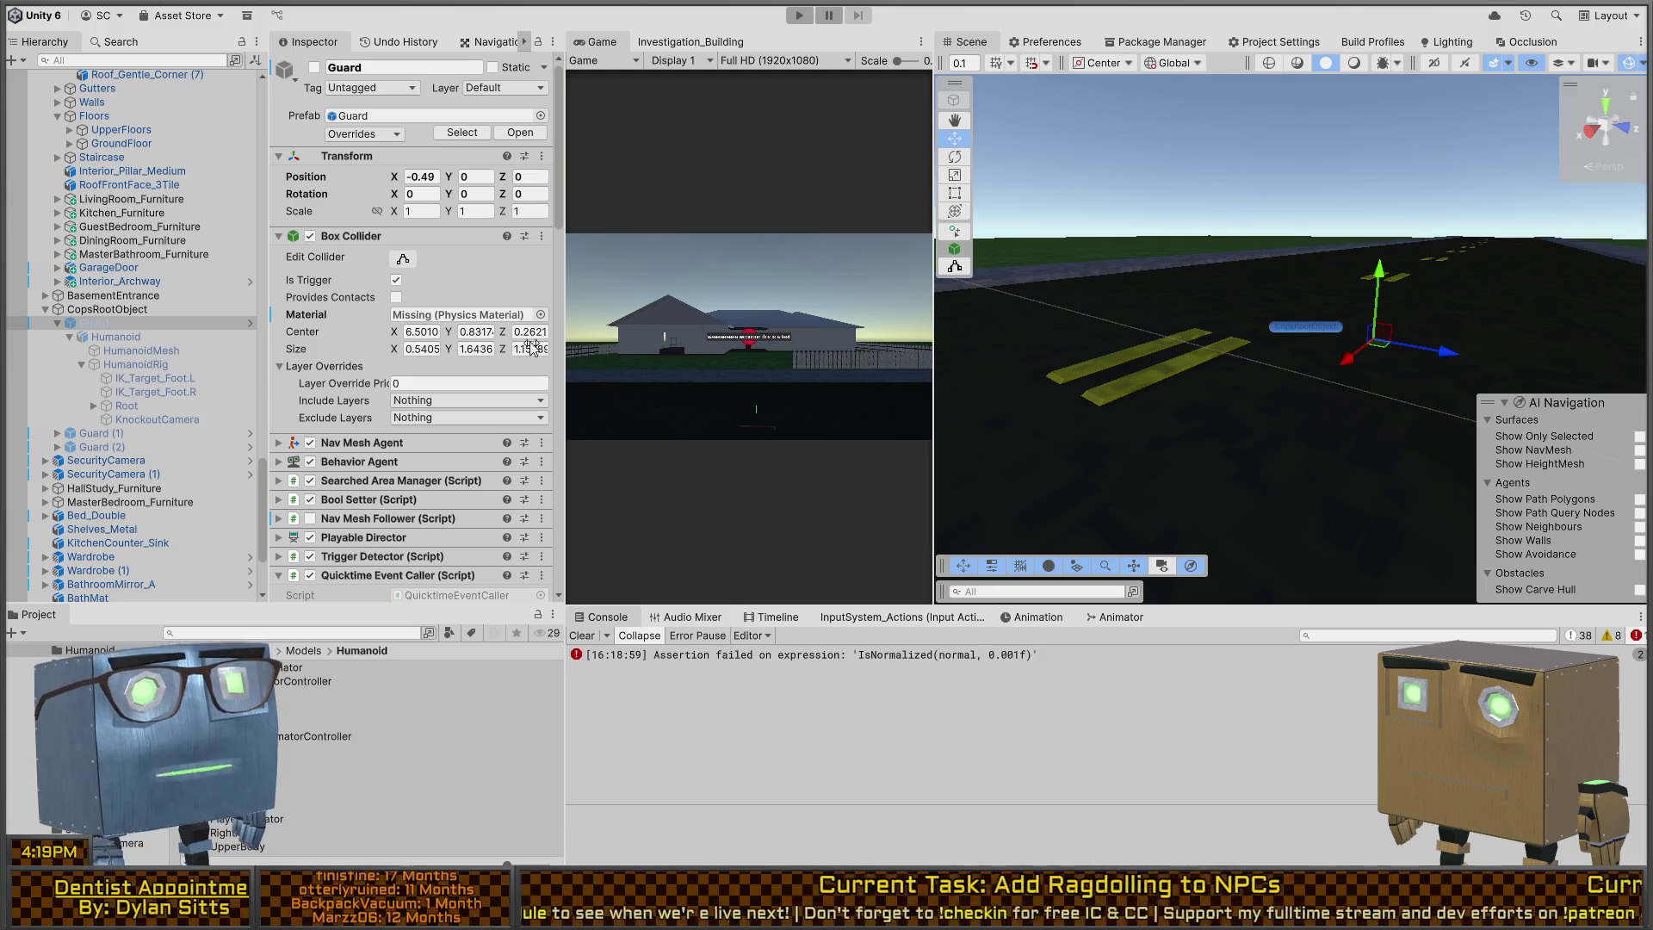
{"action": "key", "text": "ctrl+p"}
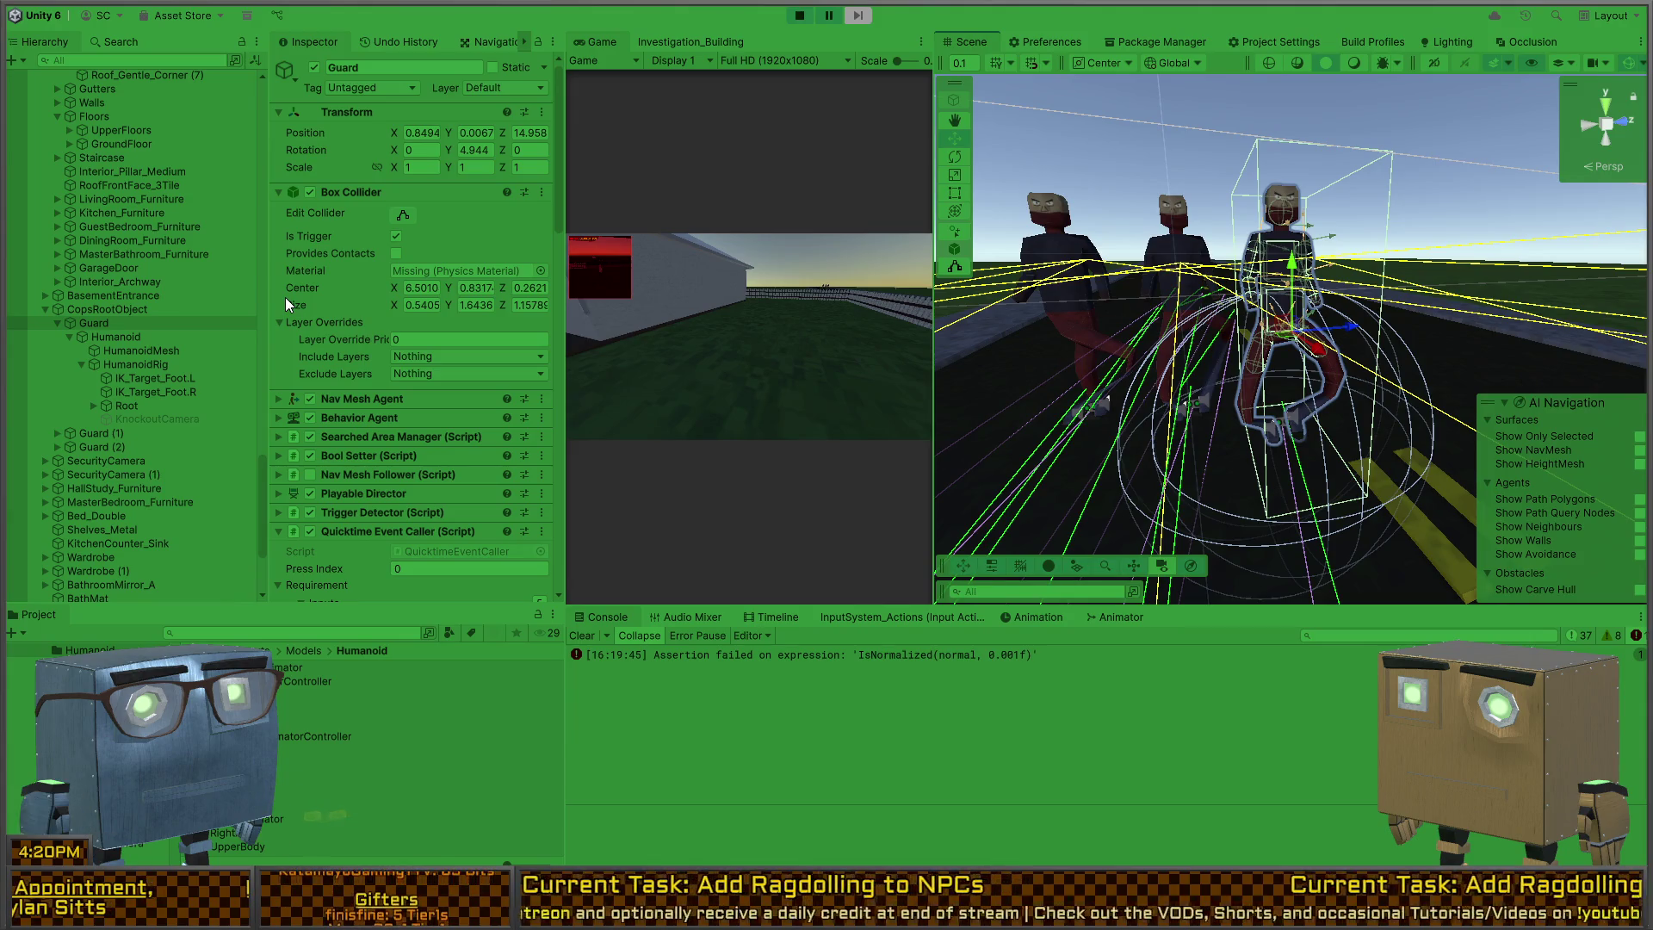
Step: Set the Guard's Ragdoll Manager to its off state, orbit close to the guards, then stop Play mode
{"action": "scroll", "coordinate": [188, 354], "scroll_direction": "down", "scroll_amount": 5}
{"action": "scroll", "coordinate": [334, 369], "scroll_direction": "down", "scroll_amount": 15}
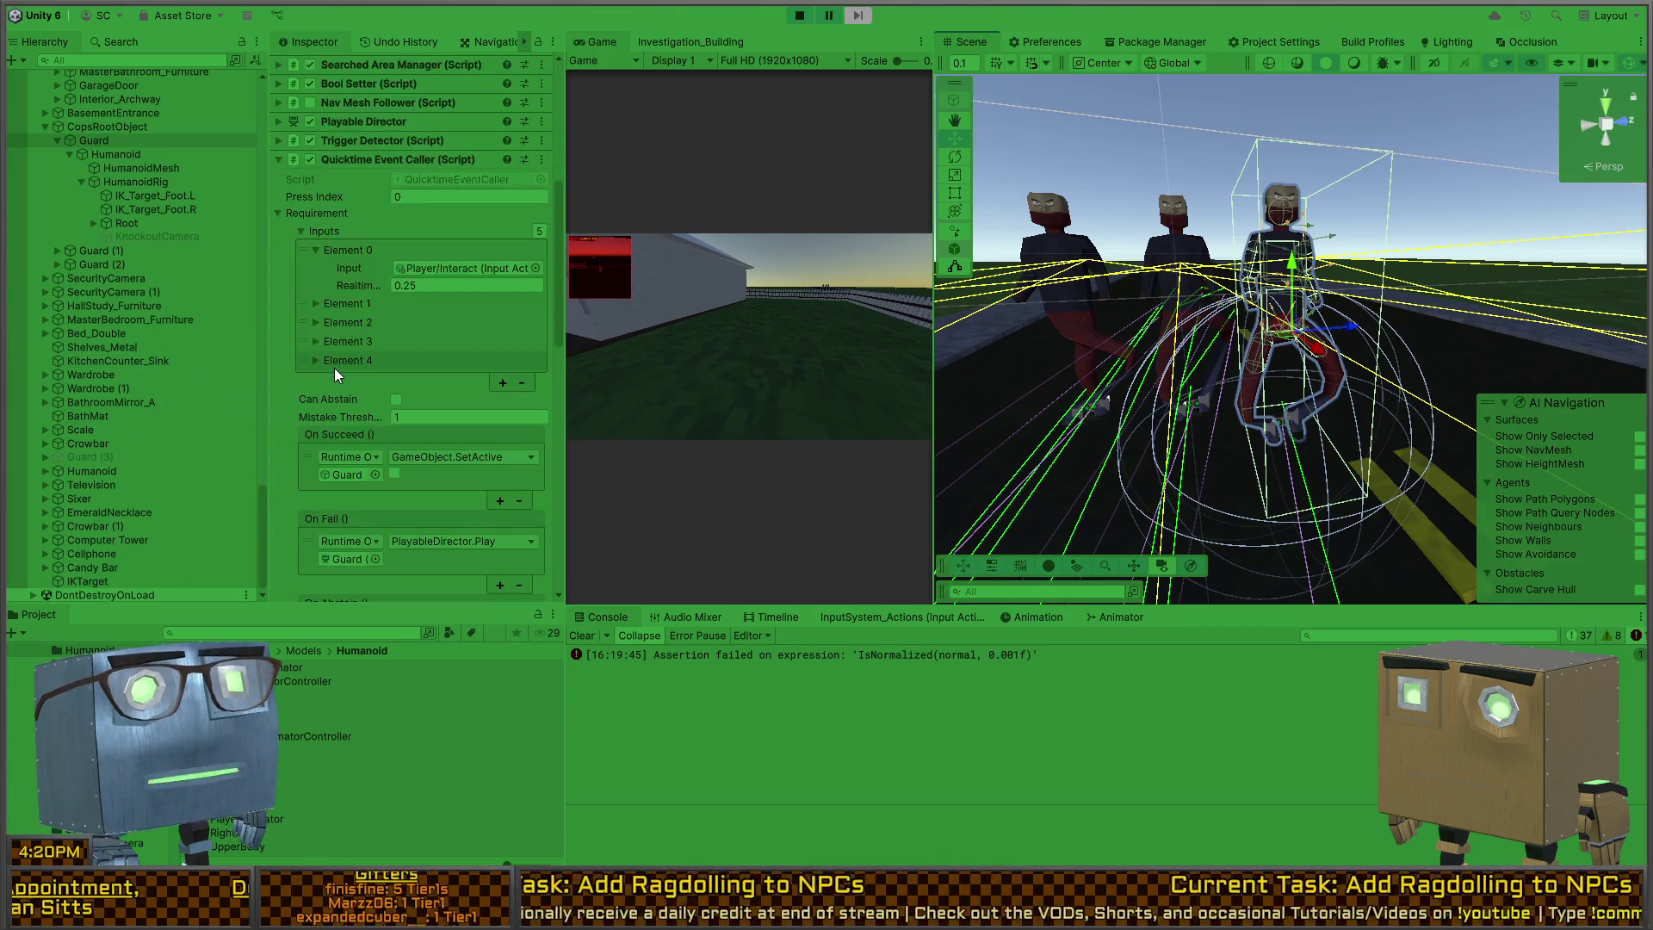
{"action": "scroll", "coordinate": [334, 368], "scroll_direction": "down", "scroll_amount": 10}
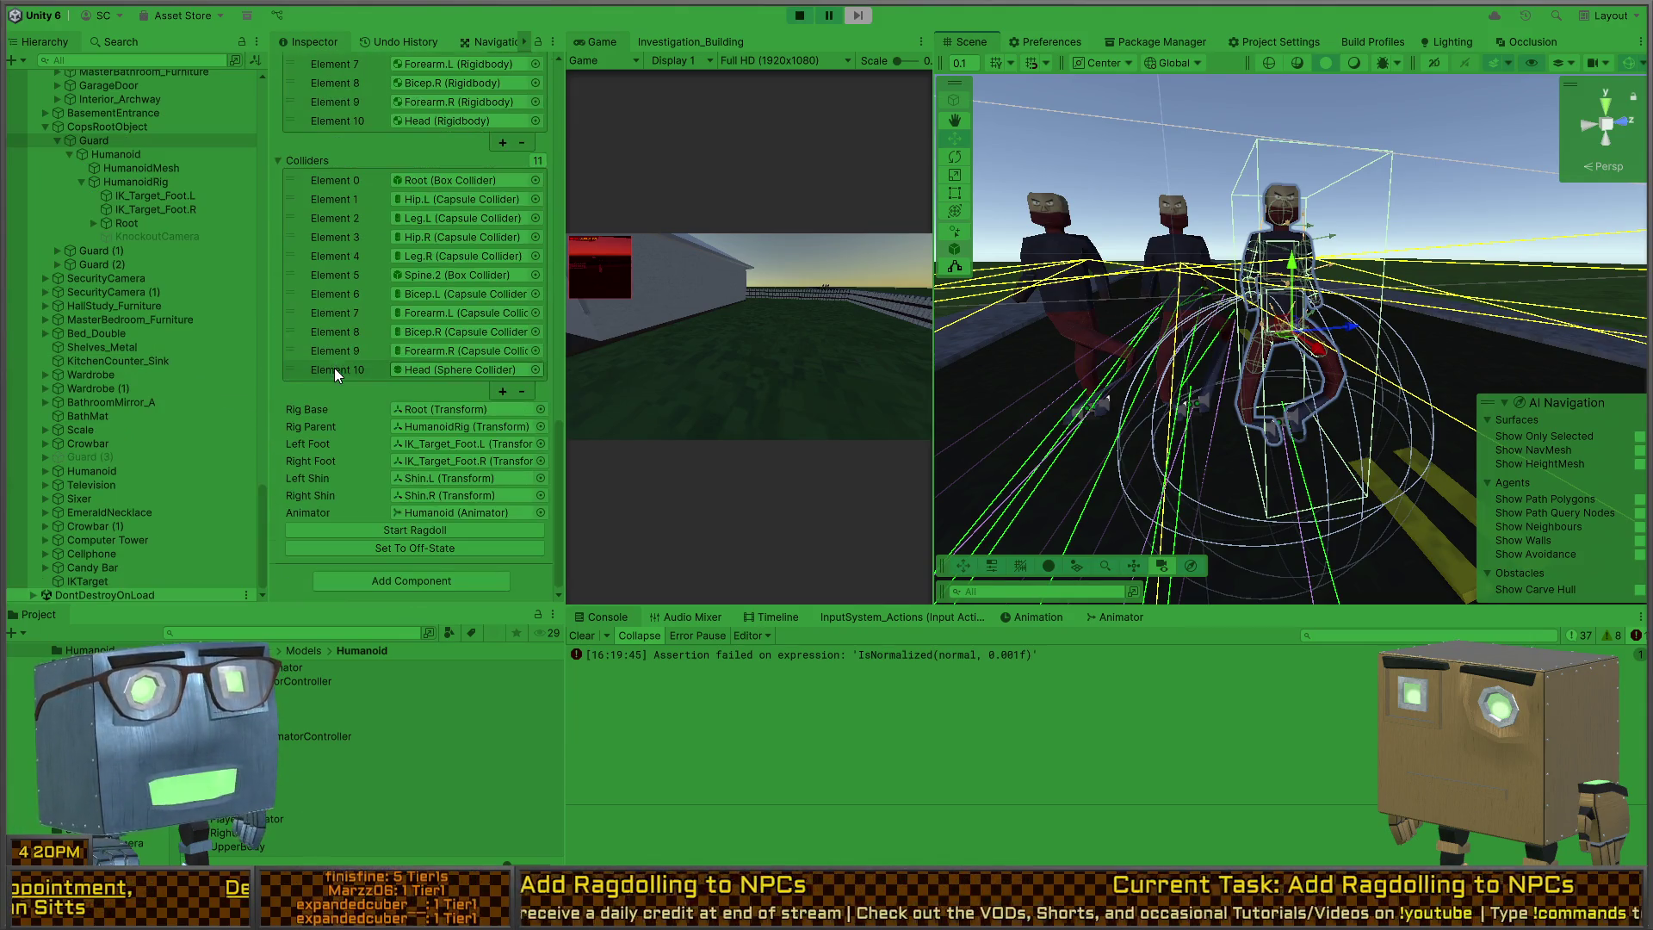
{"action": "left_click", "coordinate": [403, 546]}
{"action": "mouse_move", "coordinate": [1009, 456]}
{"action": "left_mouse_down"}
{"action": "mouse_move", "coordinate": [387, 410]}
{"action": "mouse_move", "coordinate": [405, 412]}
{"action": "left_mouse_up"}
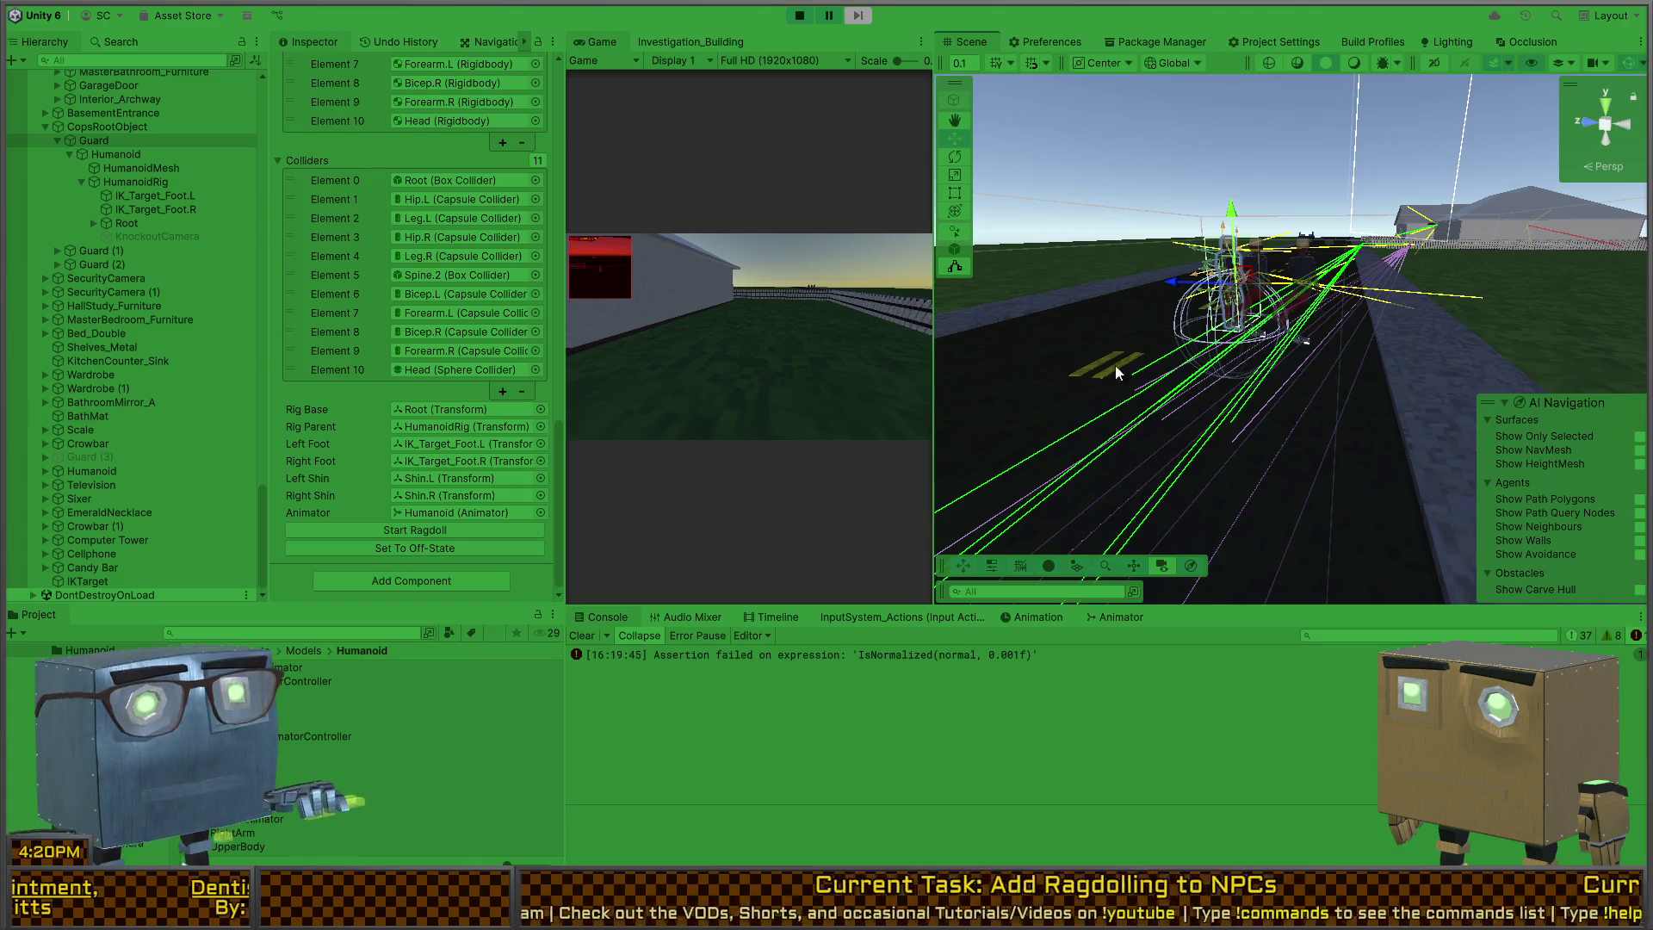
{"action": "mouse_move", "coordinate": [1115, 372]}
{"action": "left_mouse_down"}
{"action": "mouse_move", "coordinate": [787, 415]}
{"action": "mouse_move", "coordinate": [366, 374]}
{"action": "mouse_move", "coordinate": [13, 381]}
{"action": "left_mouse_up"}
{"action": "key", "text": "ctrl+p"}
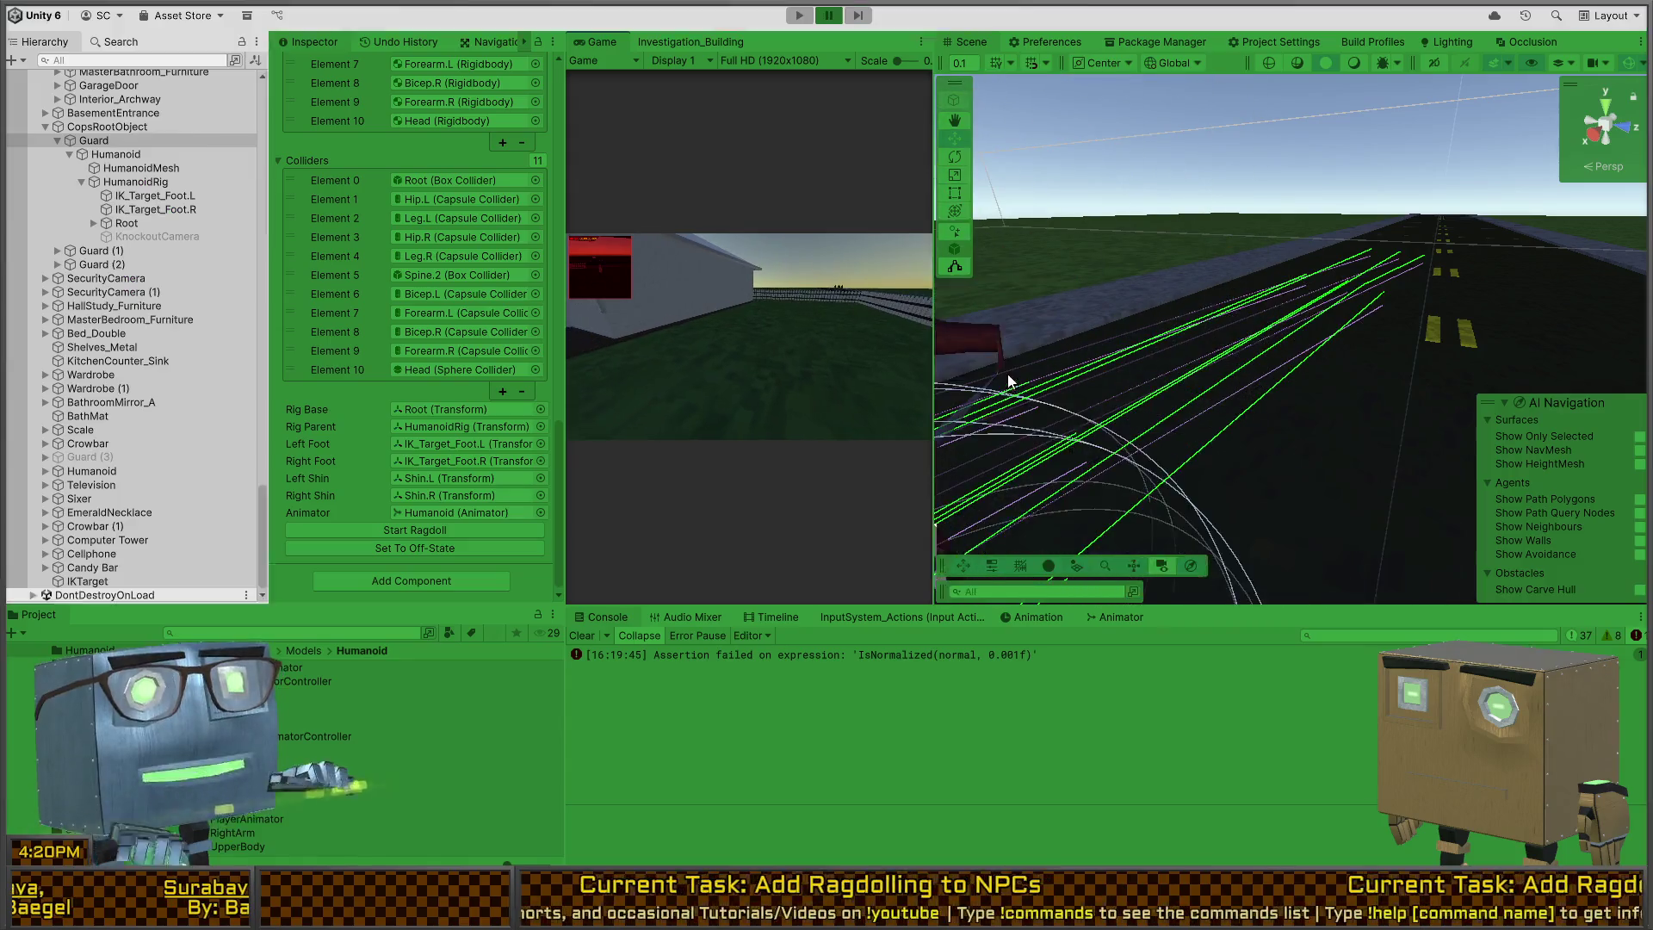
Step: Add a StopRagdoll(); call after the loop at the end of RagdollManager's Awake, then return to Unity
{"action": "key", "text": "alt+Tab"}
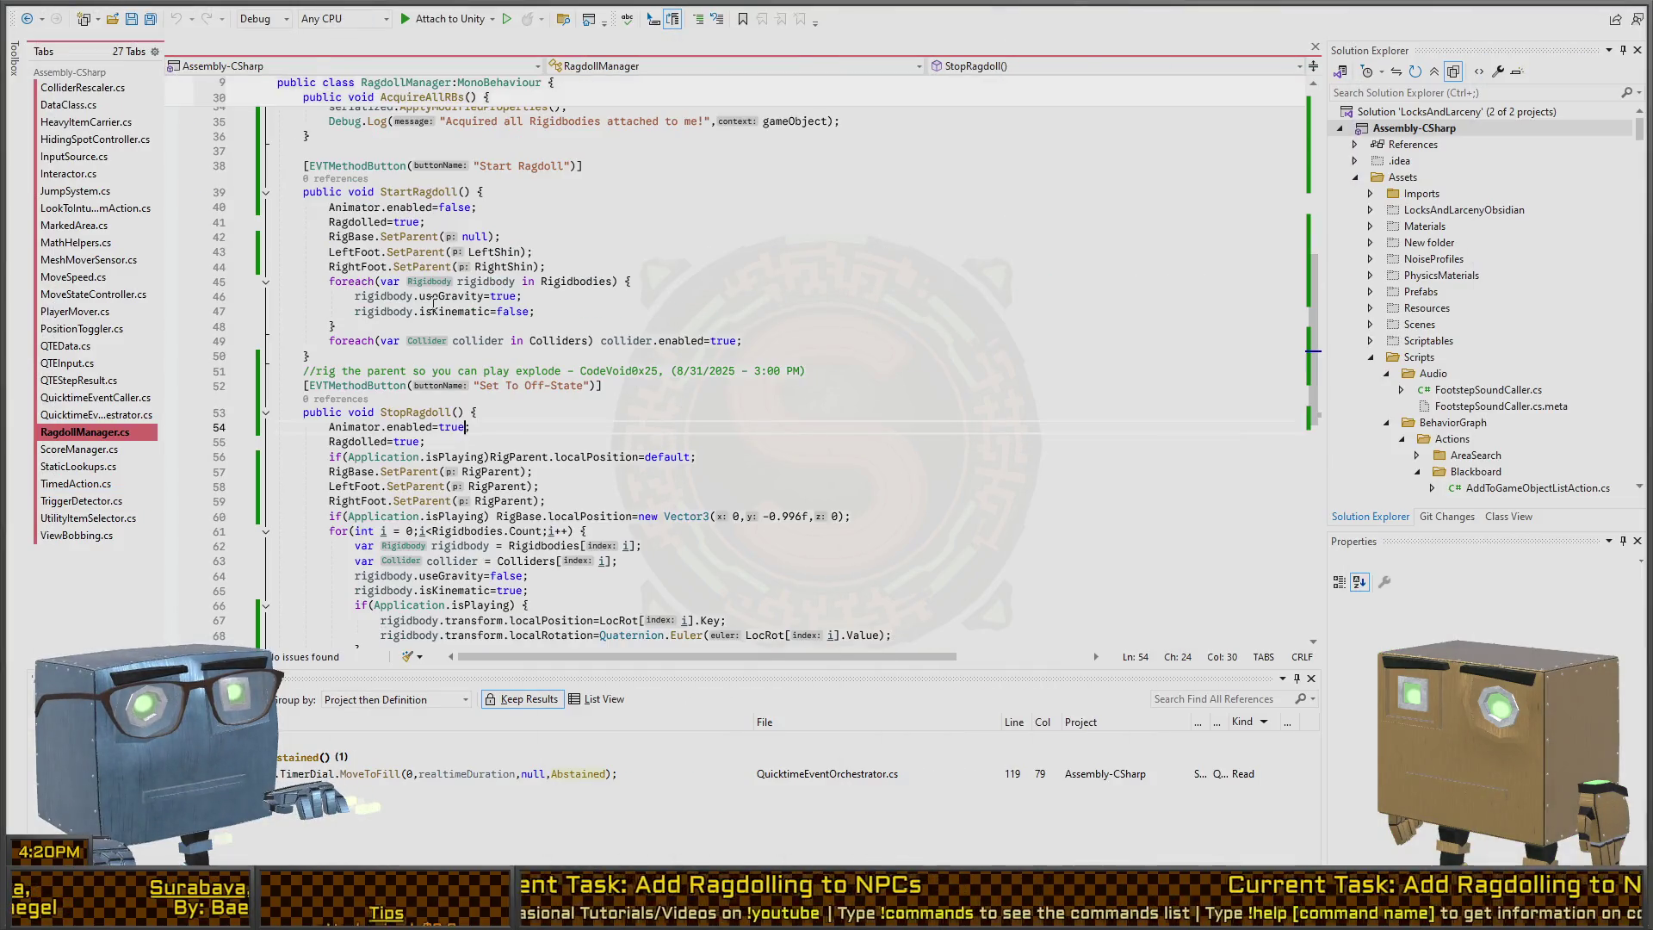
{"action": "scroll", "coordinate": [444, 296], "scroll_direction": "up", "scroll_amount": 8}
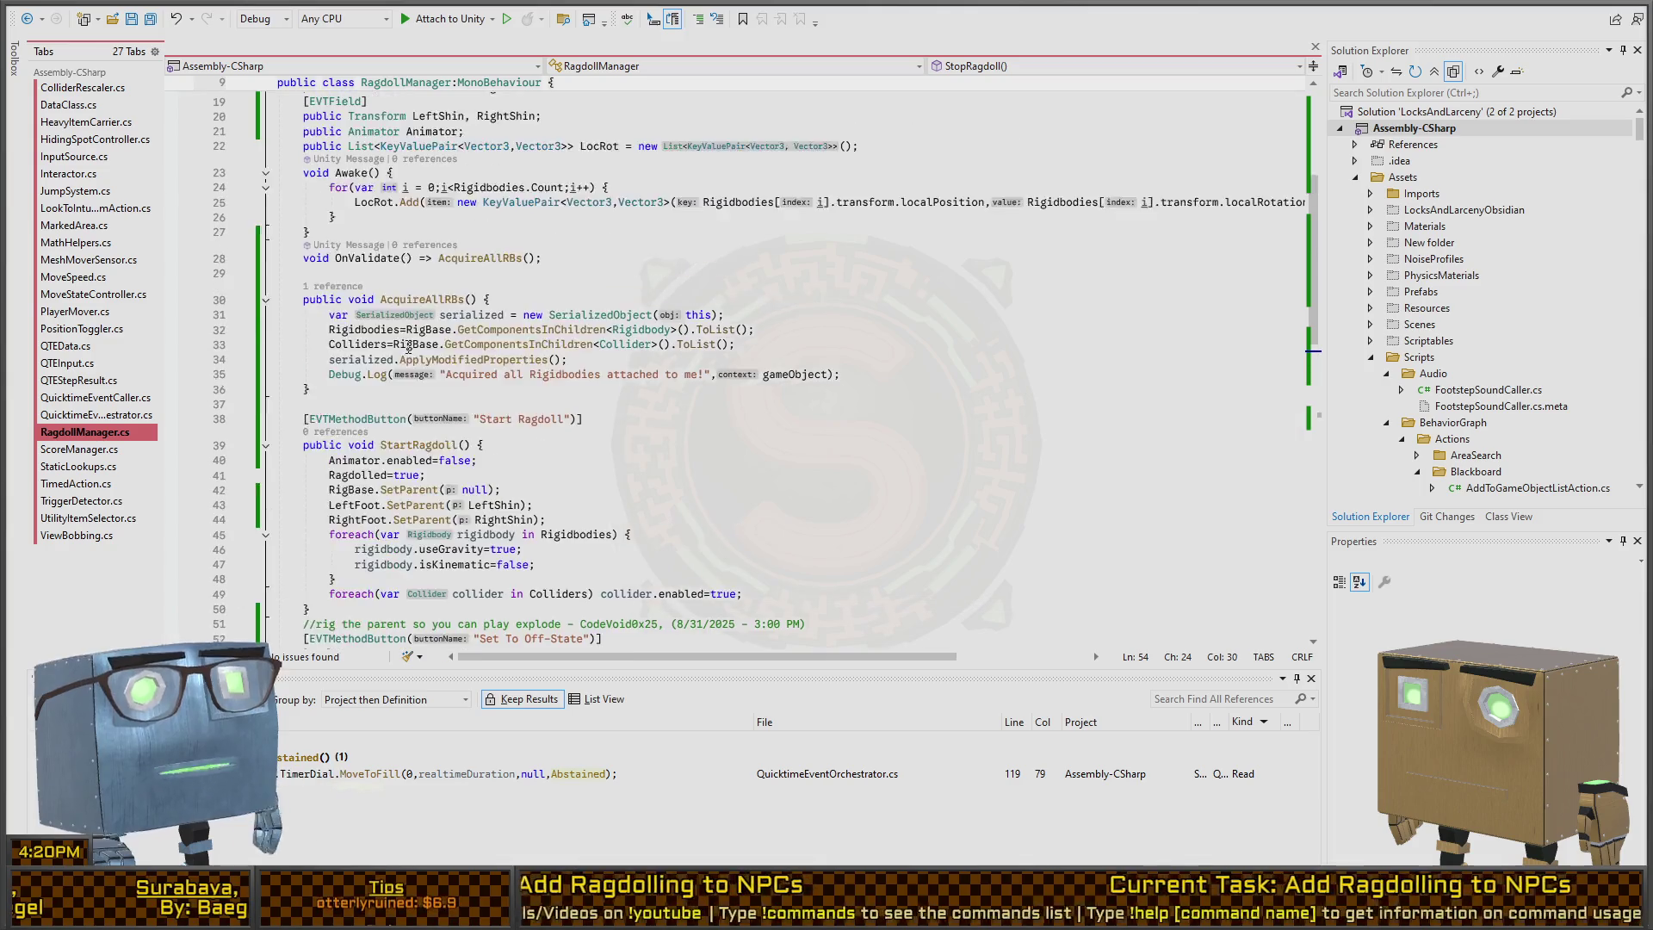
{"action": "left_click", "coordinate": [618, 307]}
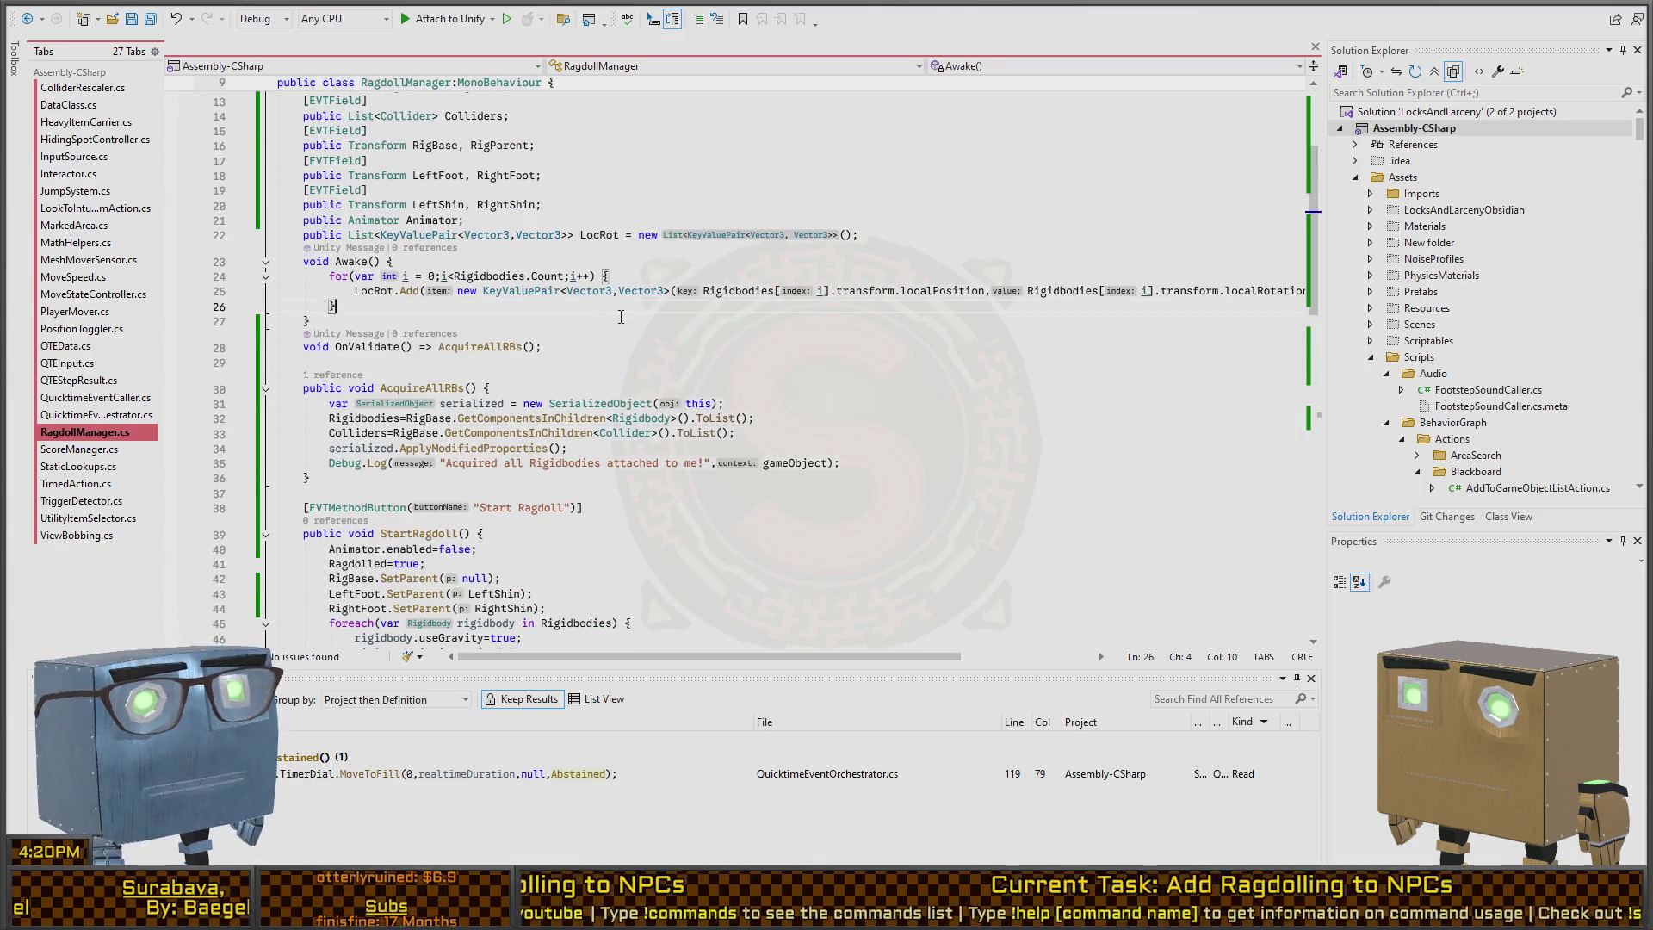
{"action": "key", "text": "Return"}
{"action": "type", "text": "Stop"}
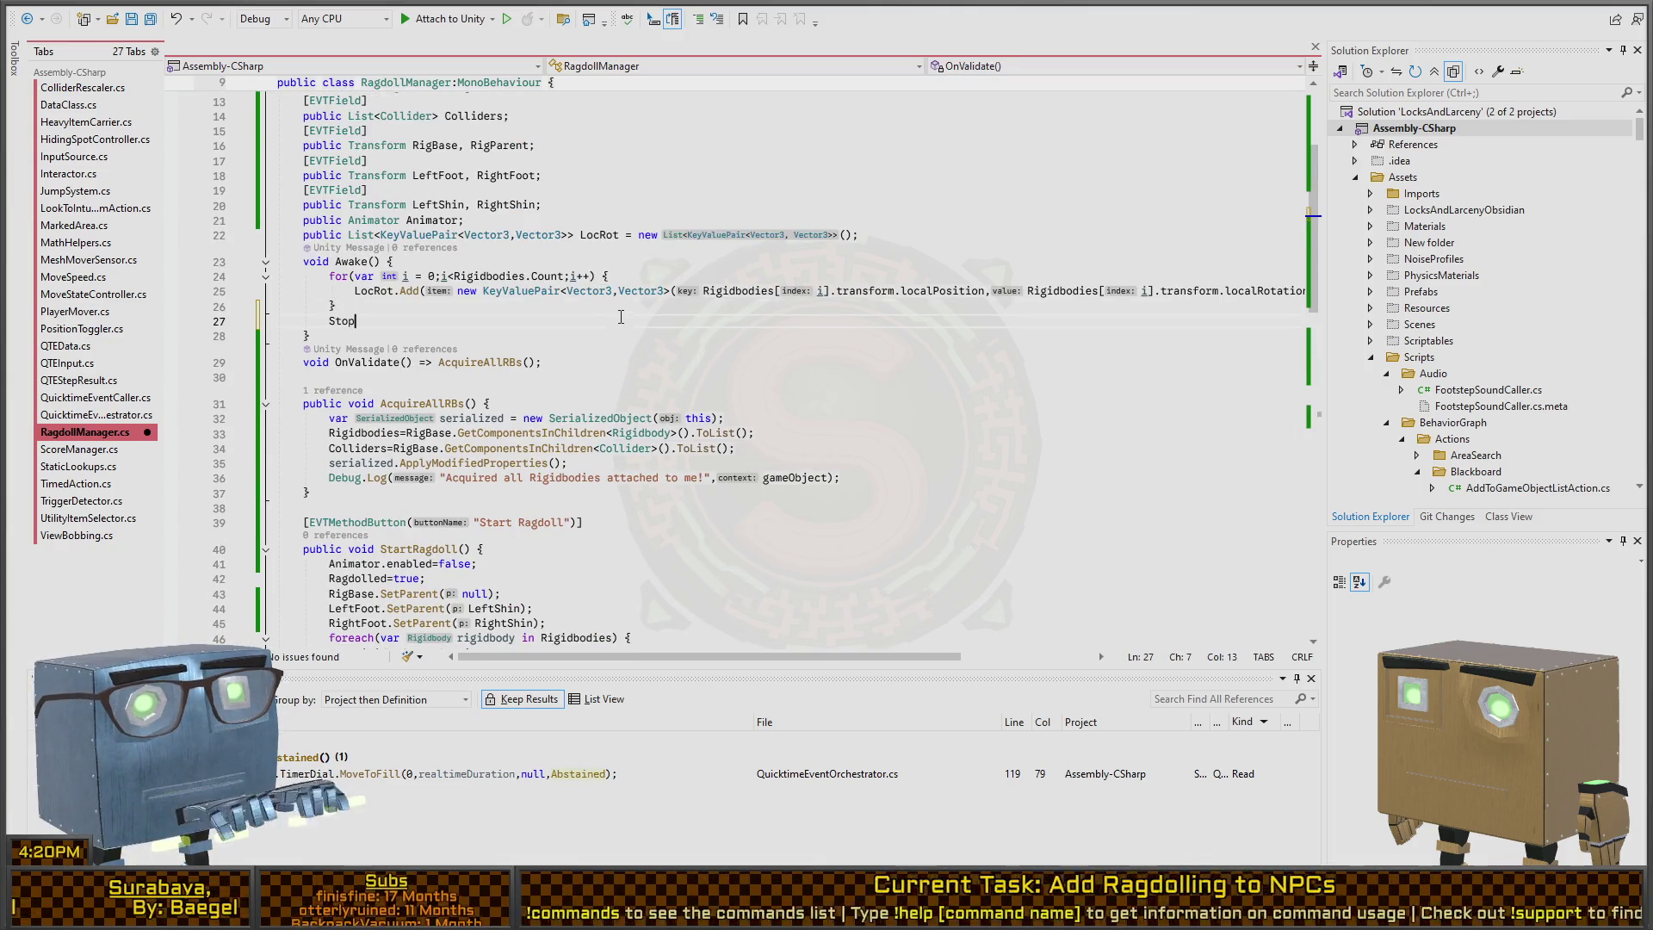
{"action": "type", "text": "Ragdoll();"}
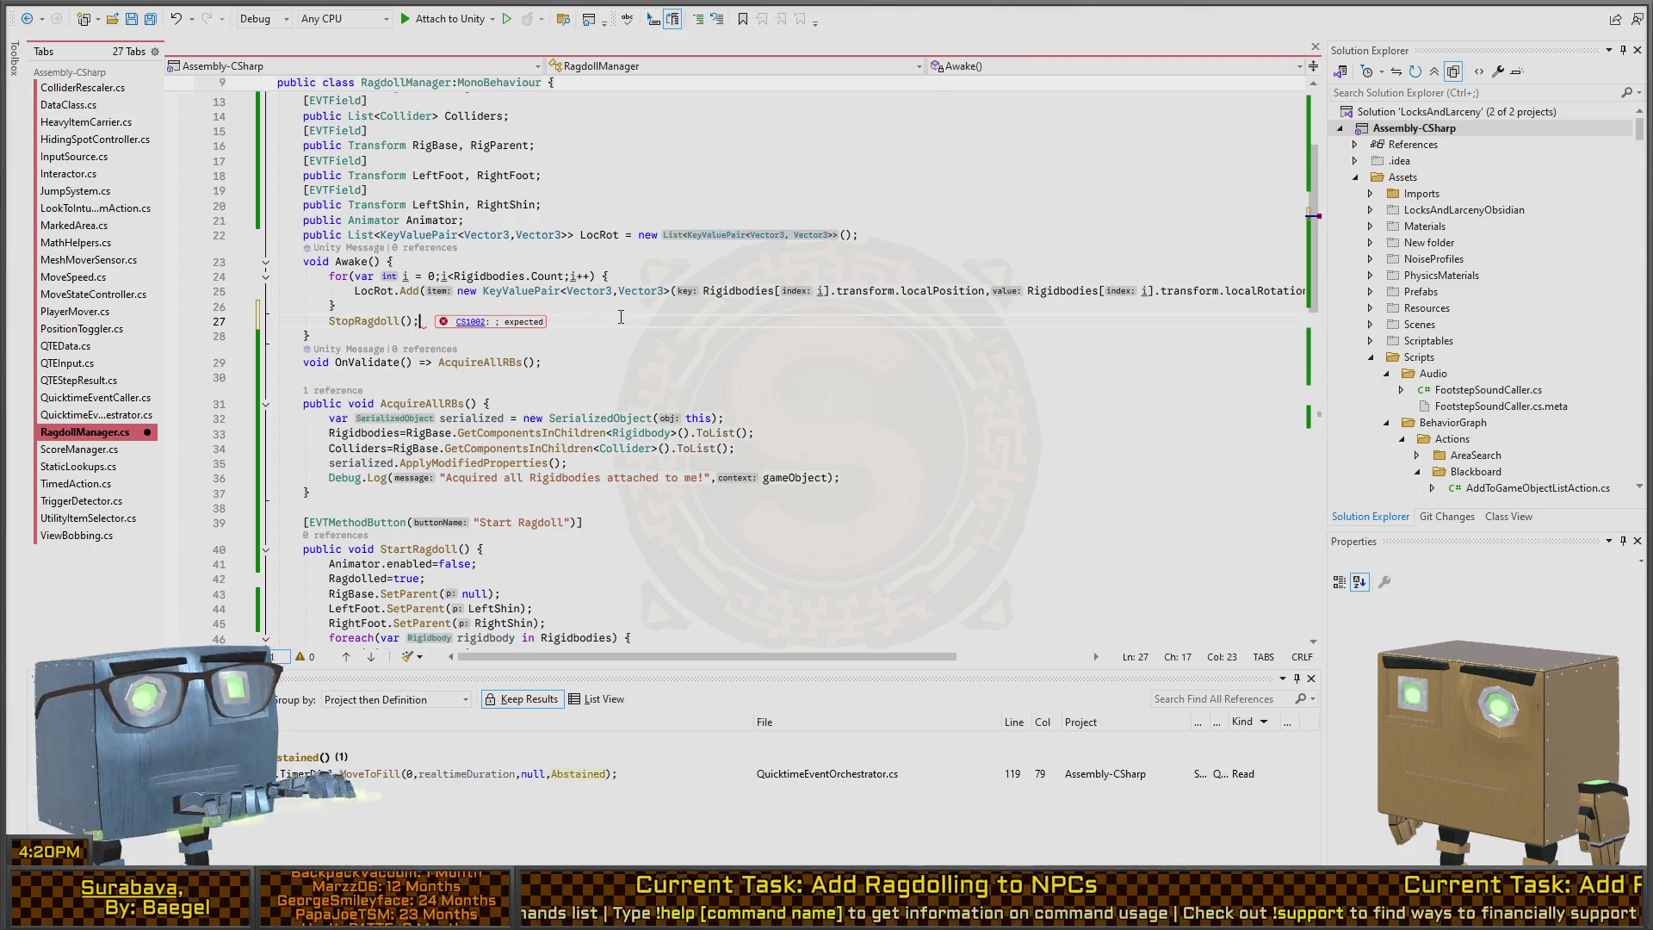
{"action": "key", "text": "alt+Tab"}
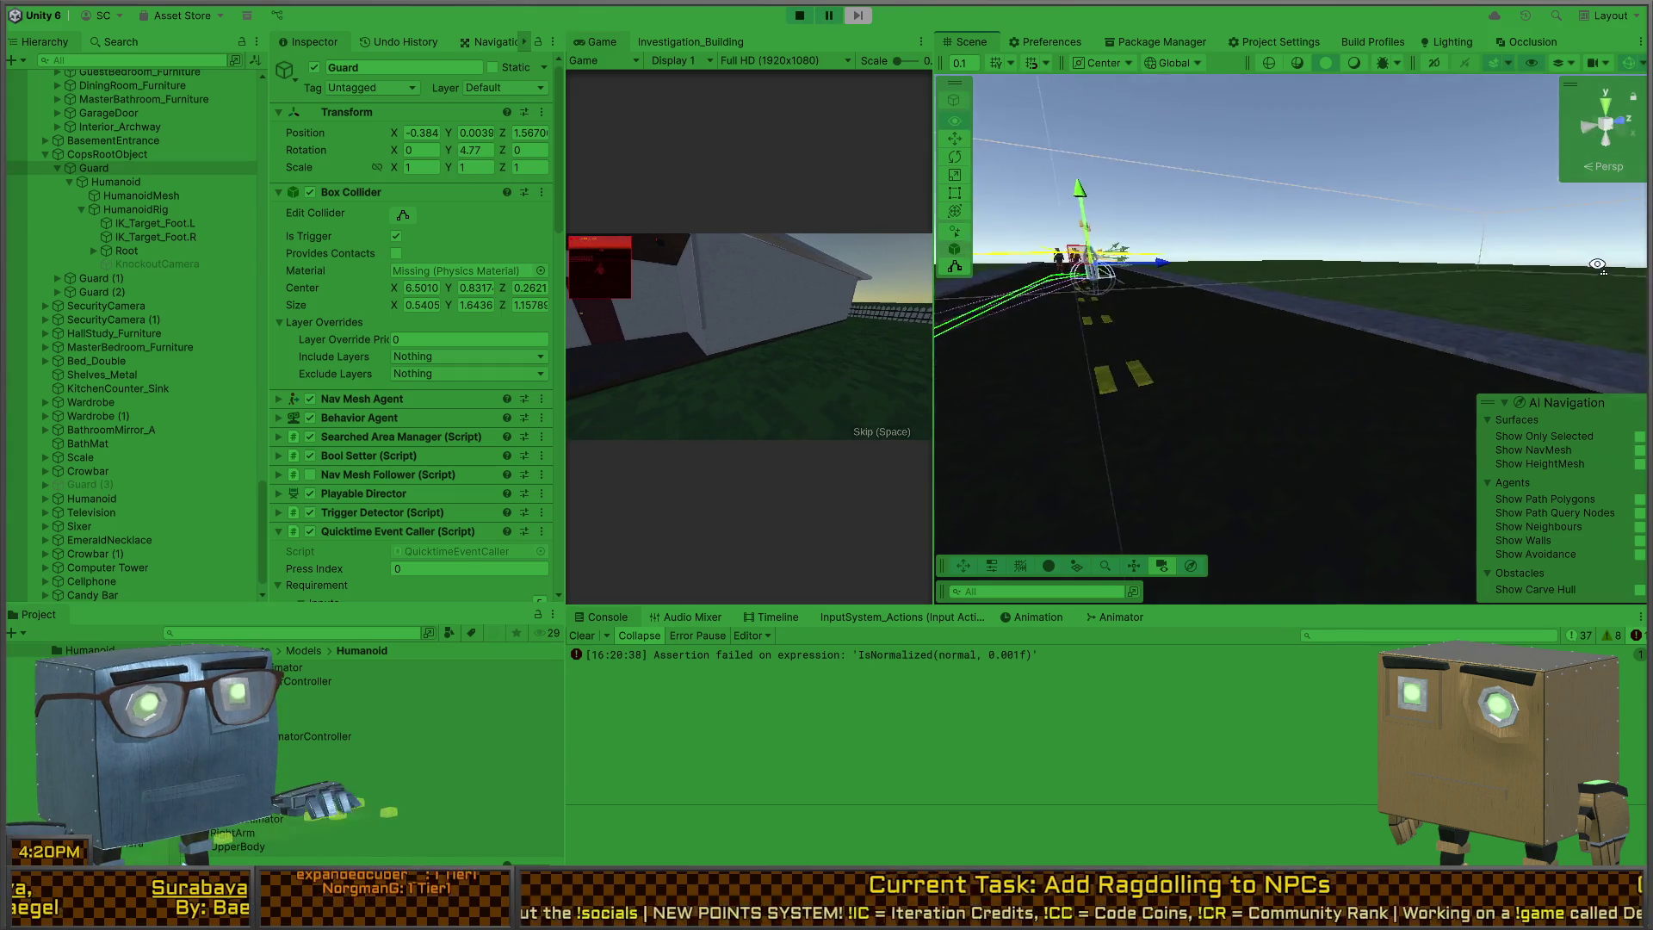
Step: Maximize the Scene view, frame and orbit around the guard, then exit Play mode
{"action": "key", "text": "shift+space"}
{"action": "key", "text": "f"}
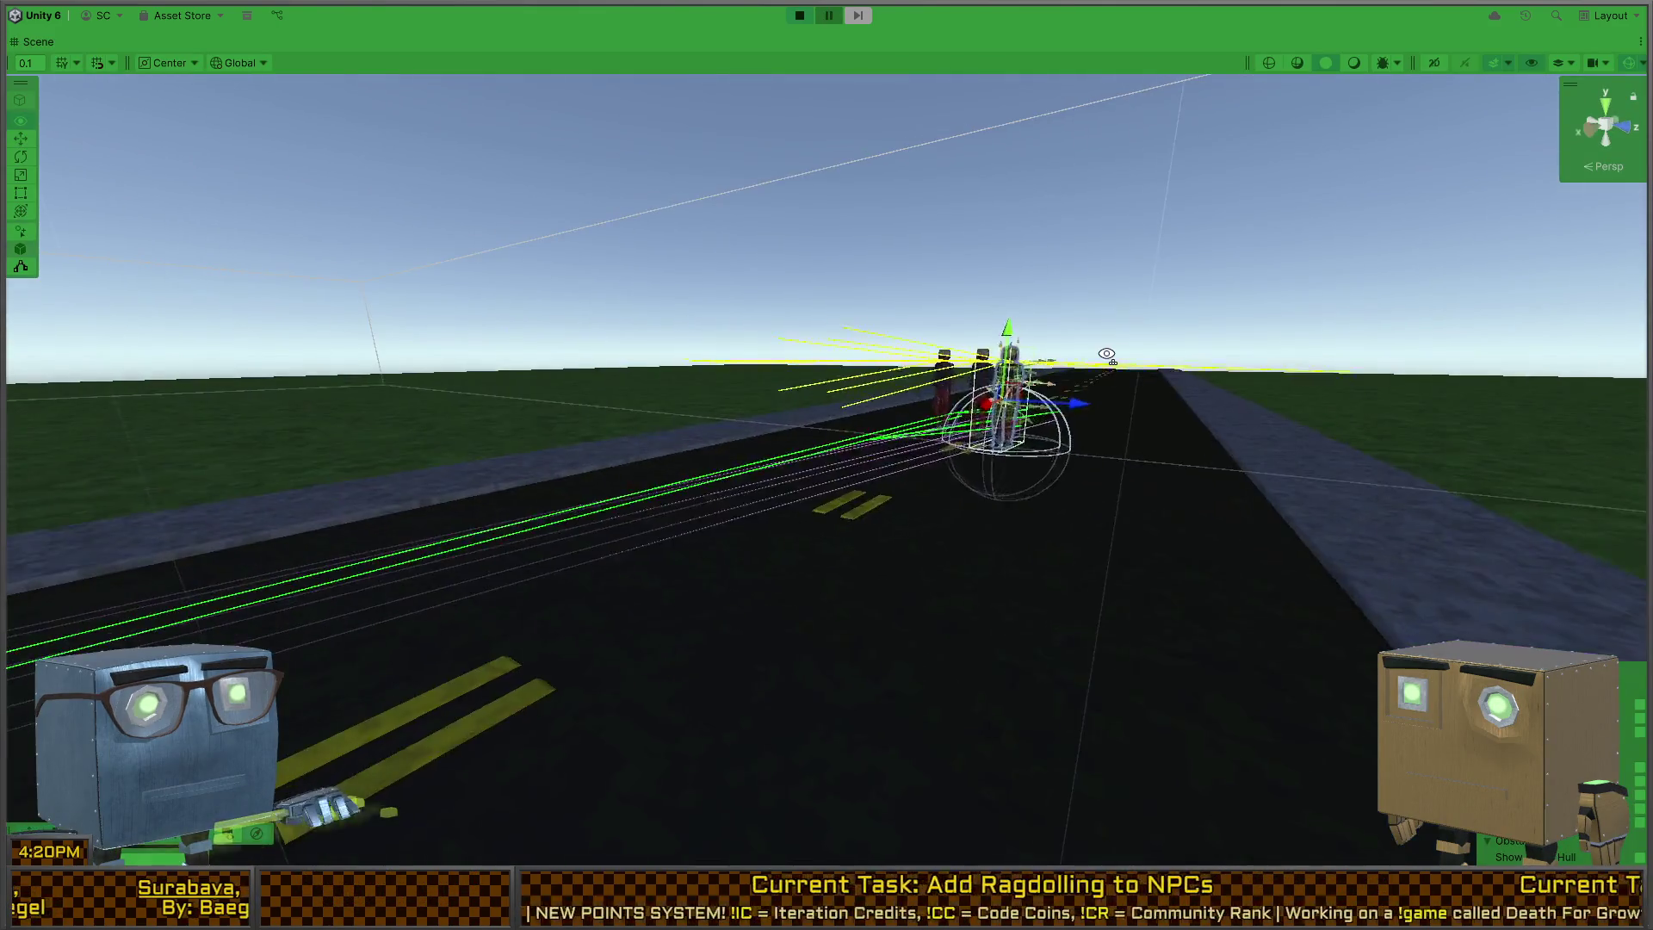
{"action": "mouse_move", "coordinate": [1372, 358]}
{"action": "left_mouse_down"}
{"action": "mouse_move", "coordinate": [810, 393]}
{"action": "mouse_move", "coordinate": [834, 369]}
{"action": "mouse_move", "coordinate": [725, 358]}
{"action": "left_mouse_up"}
{"action": "key", "text": "ctrl+p"}
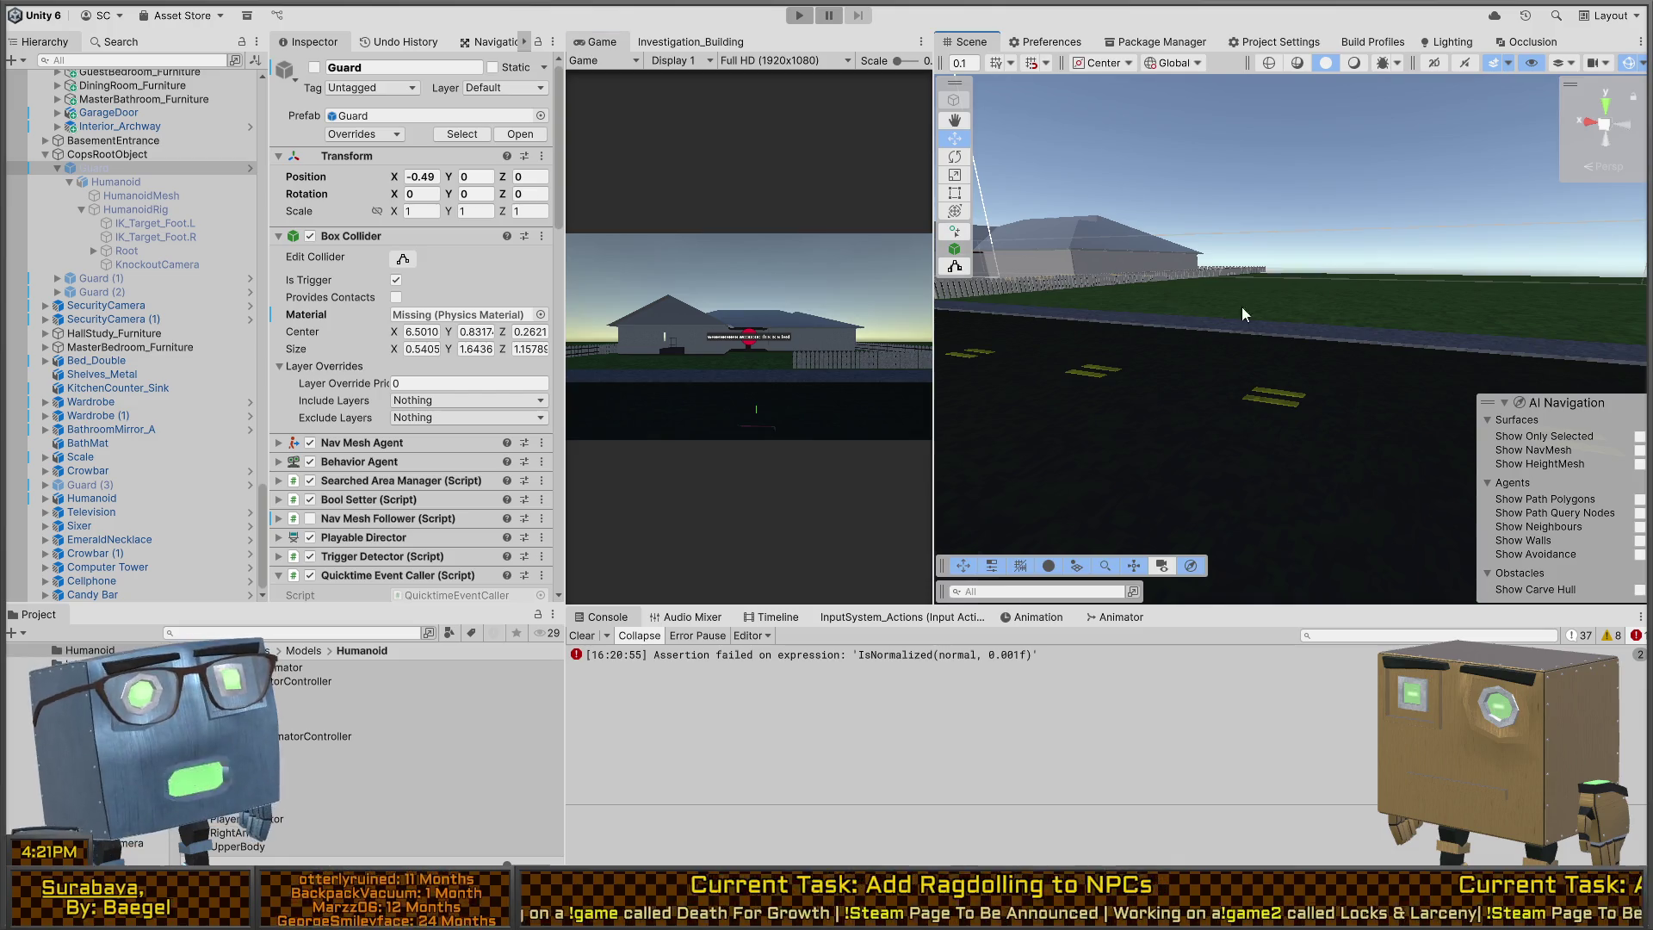
Step: Turn the scene view toward the house, look over the Guard's components, and open its prefab
{"action": "mouse_move", "coordinate": [1033, 327]}
{"action": "left_mouse_down"}
{"action": "mouse_move", "coordinate": [973, 286]}
{"action": "mouse_move", "coordinate": [856, 312]}
{"action": "left_mouse_up"}
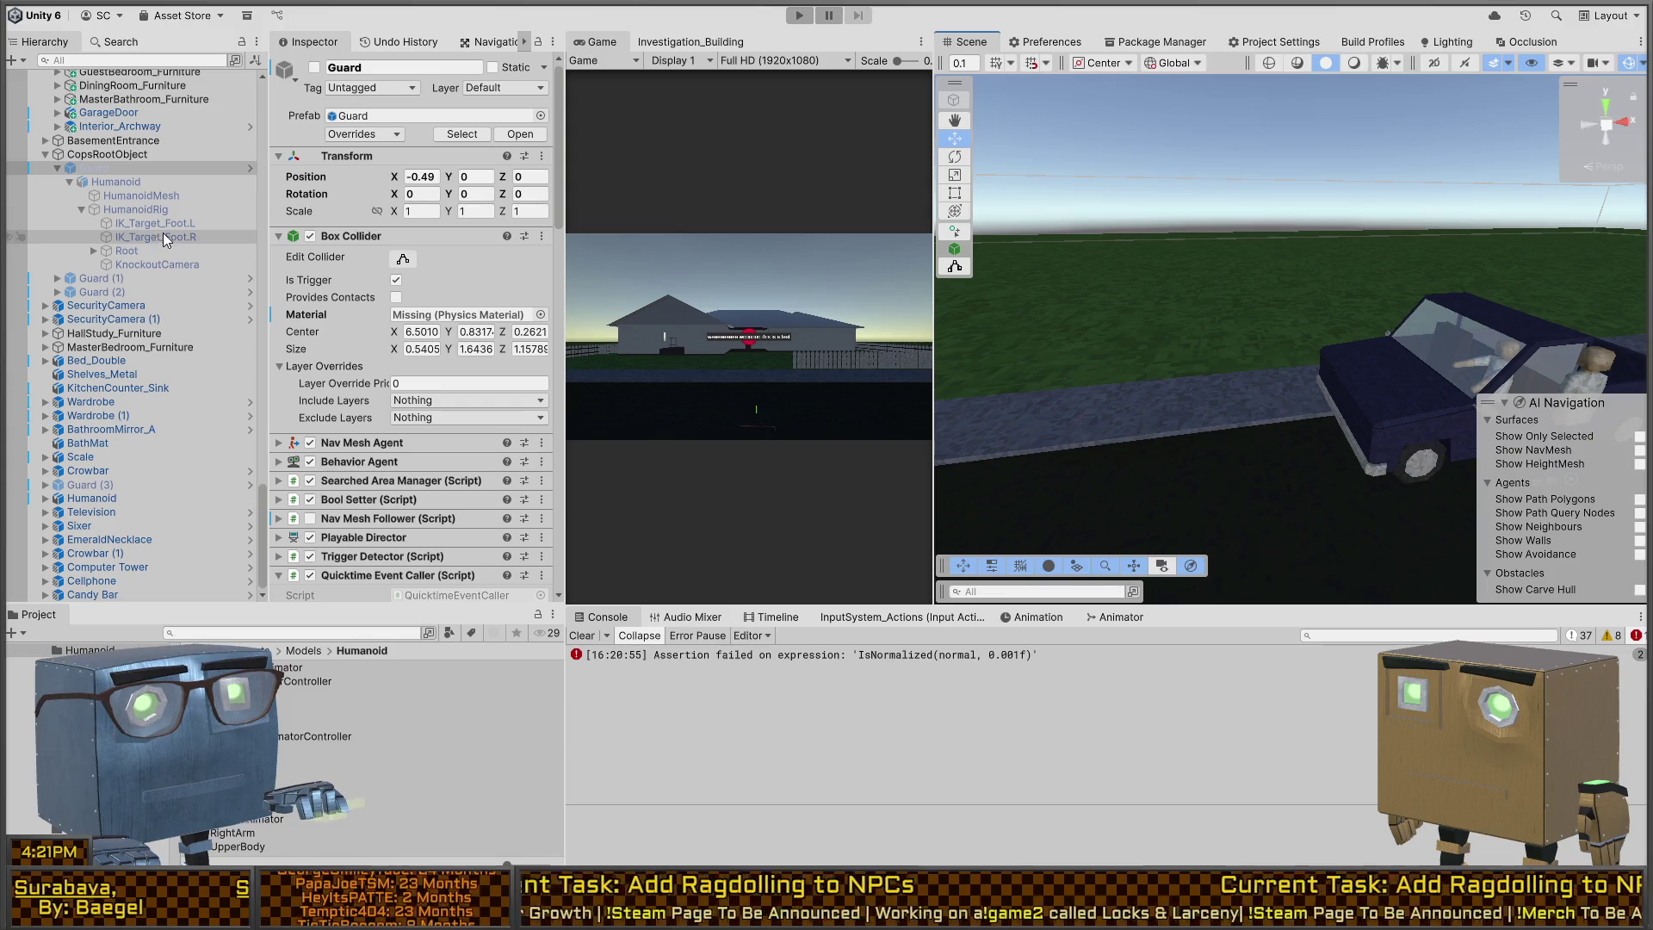
{"action": "scroll", "coordinate": [350, 287], "scroll_direction": "down", "scroll_amount": 10}
{"action": "scroll", "coordinate": [350, 282], "scroll_direction": "down", "scroll_amount": 5}
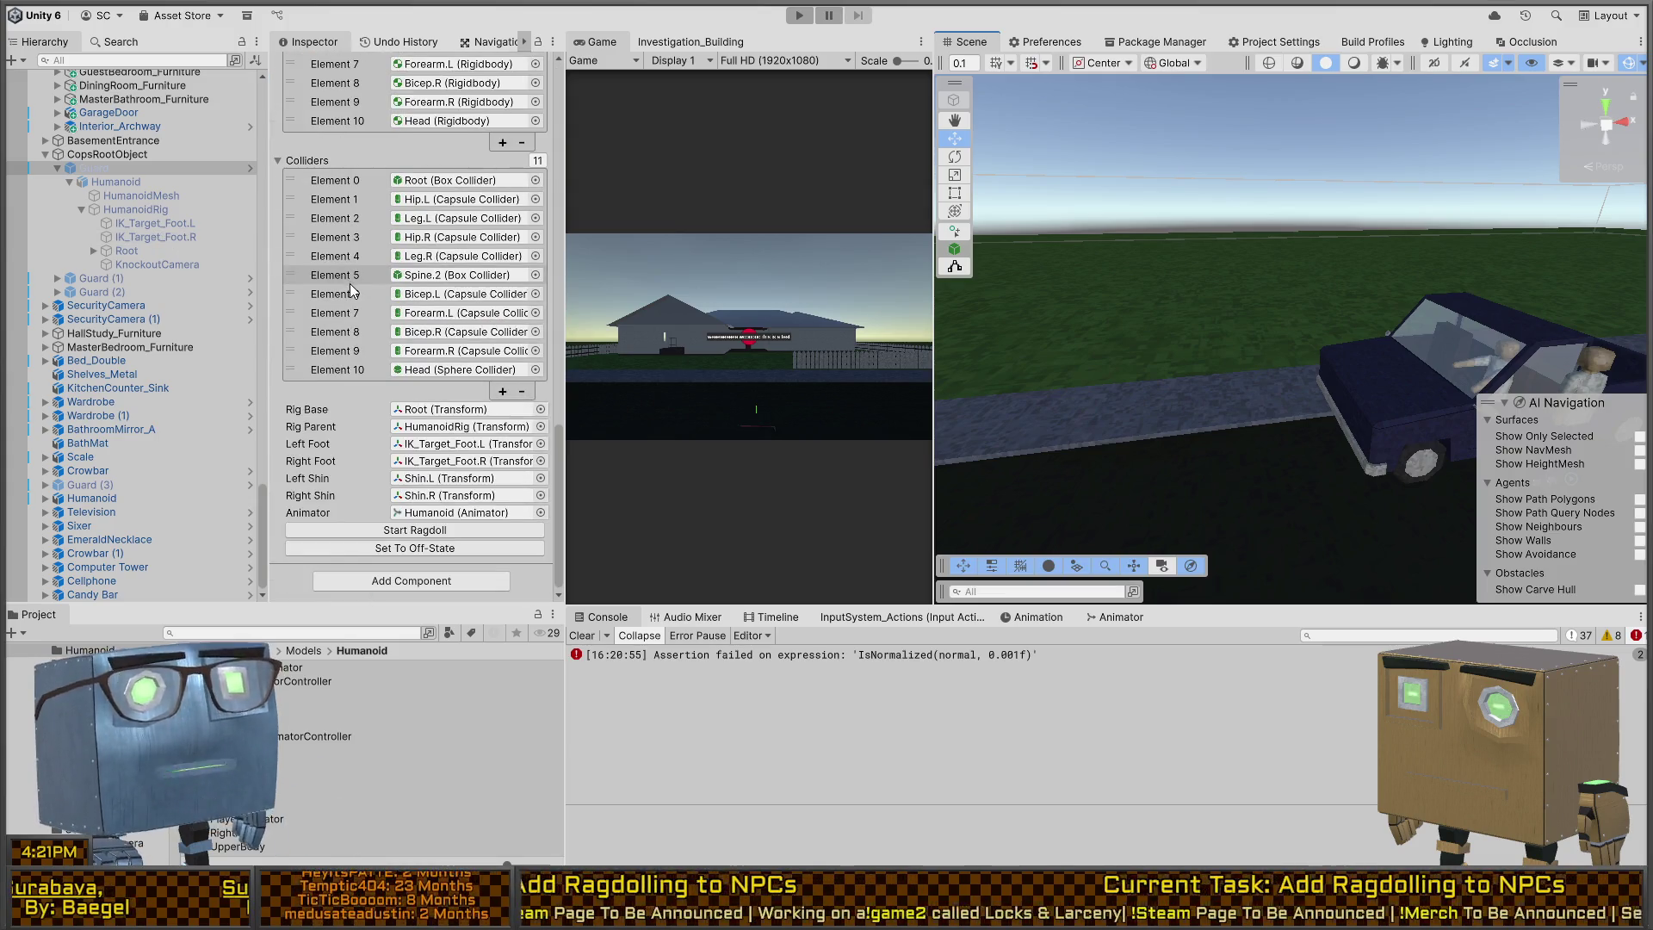
{"action": "scroll", "coordinate": [362, 319], "scroll_direction": "up", "scroll_amount": 5}
{"action": "scroll", "coordinate": [374, 357], "scroll_direction": "up", "scroll_amount": 8}
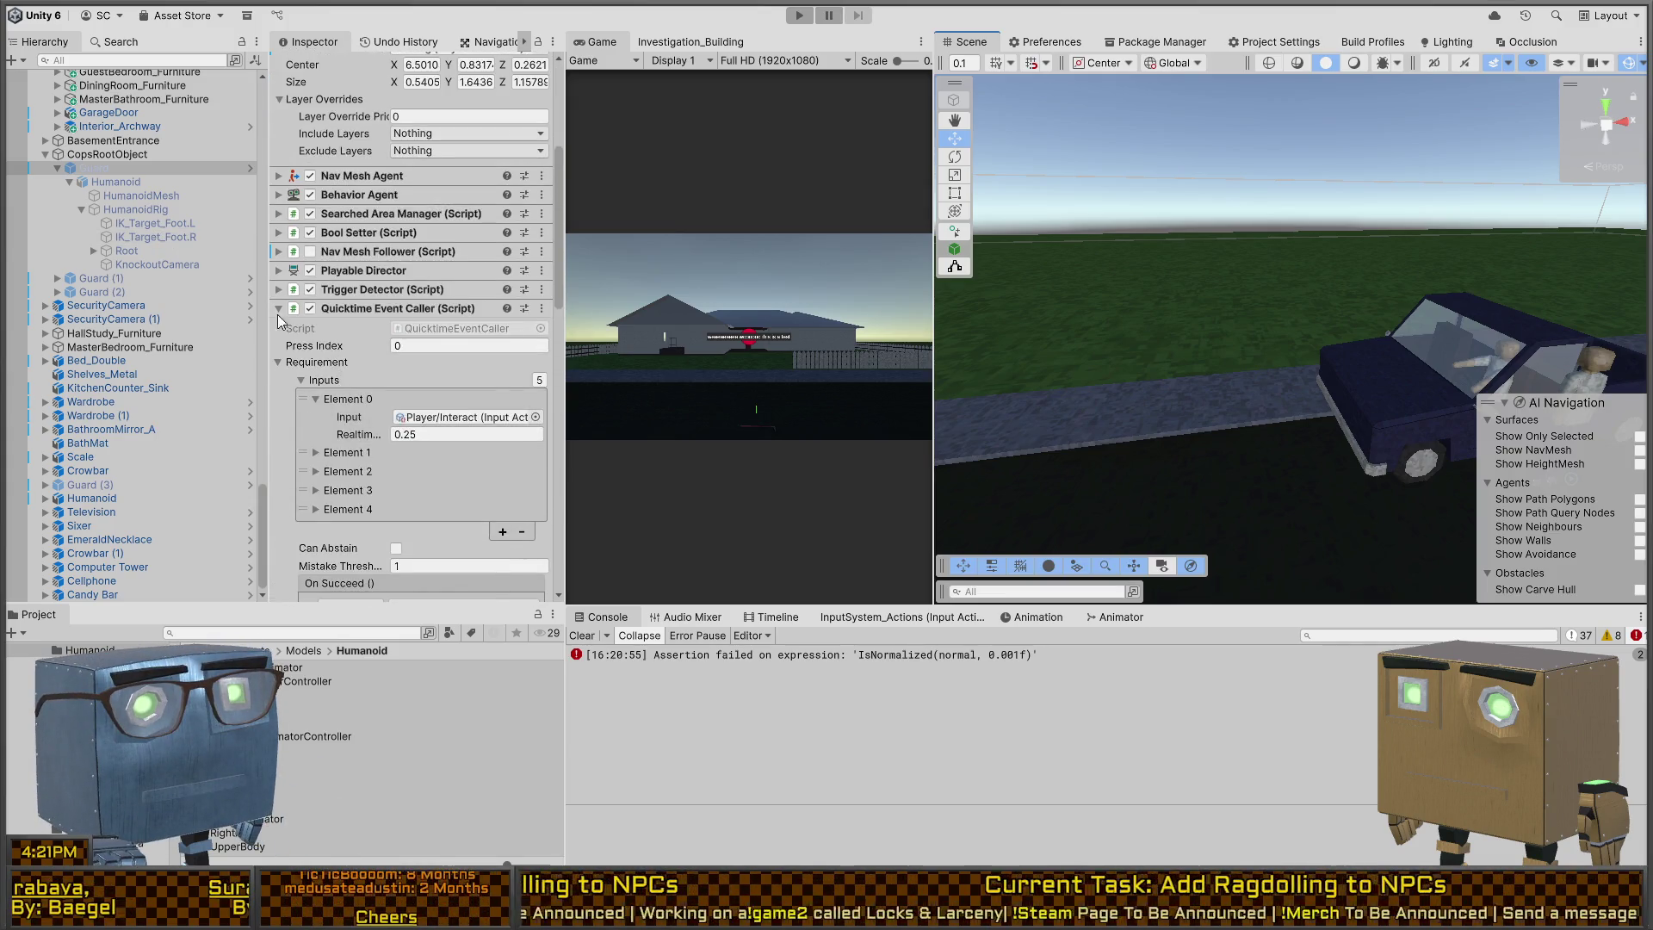
{"action": "left_click", "coordinate": [252, 167]}
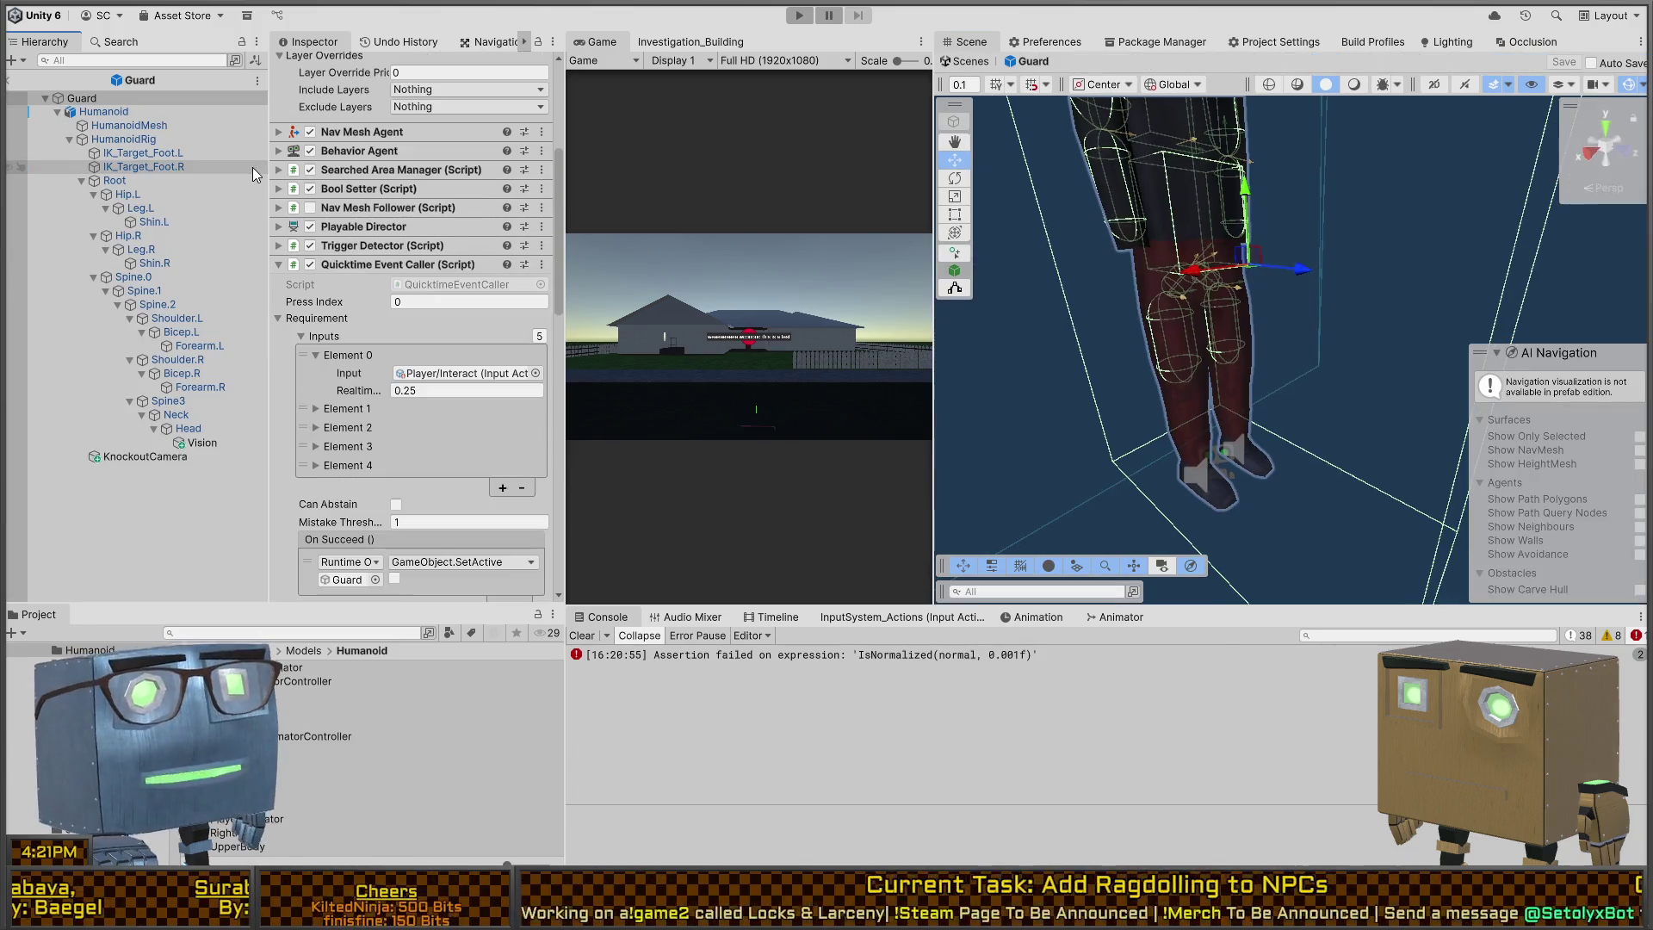
Step: Remove the SetActive response under On Succeed, then undo the change with Ctrl+Z
{"action": "scroll", "coordinate": [392, 231], "scroll_direction": "down", "scroll_amount": 5}
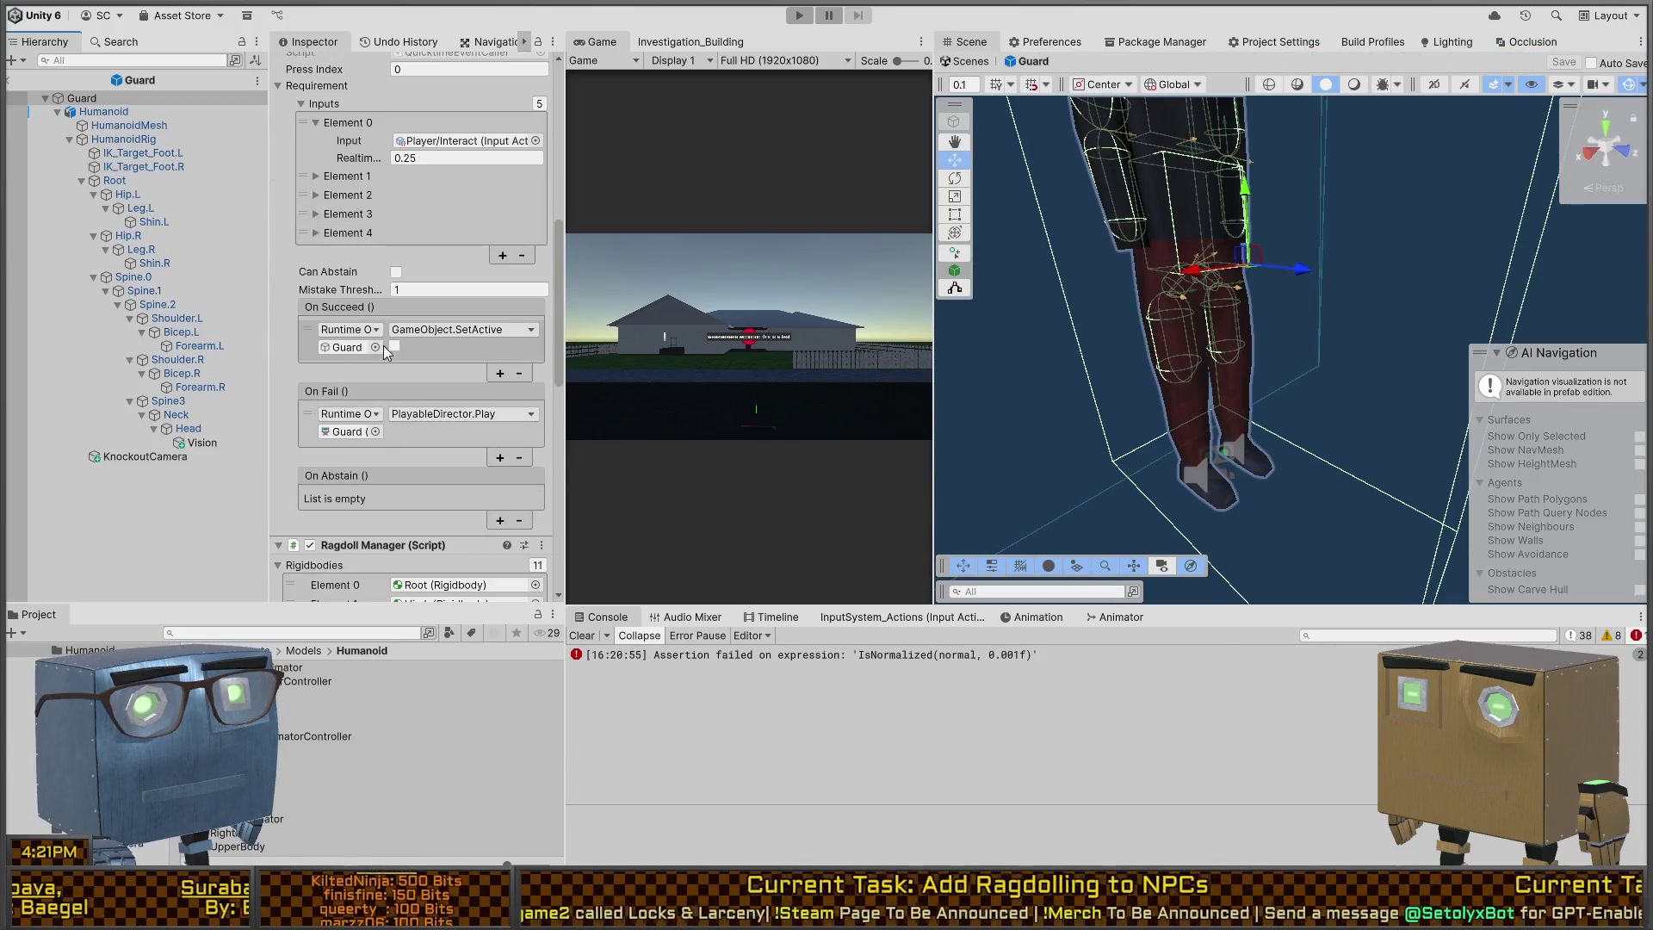
{"action": "scroll", "coordinate": [425, 332], "scroll_direction": "down", "scroll_amount": 2}
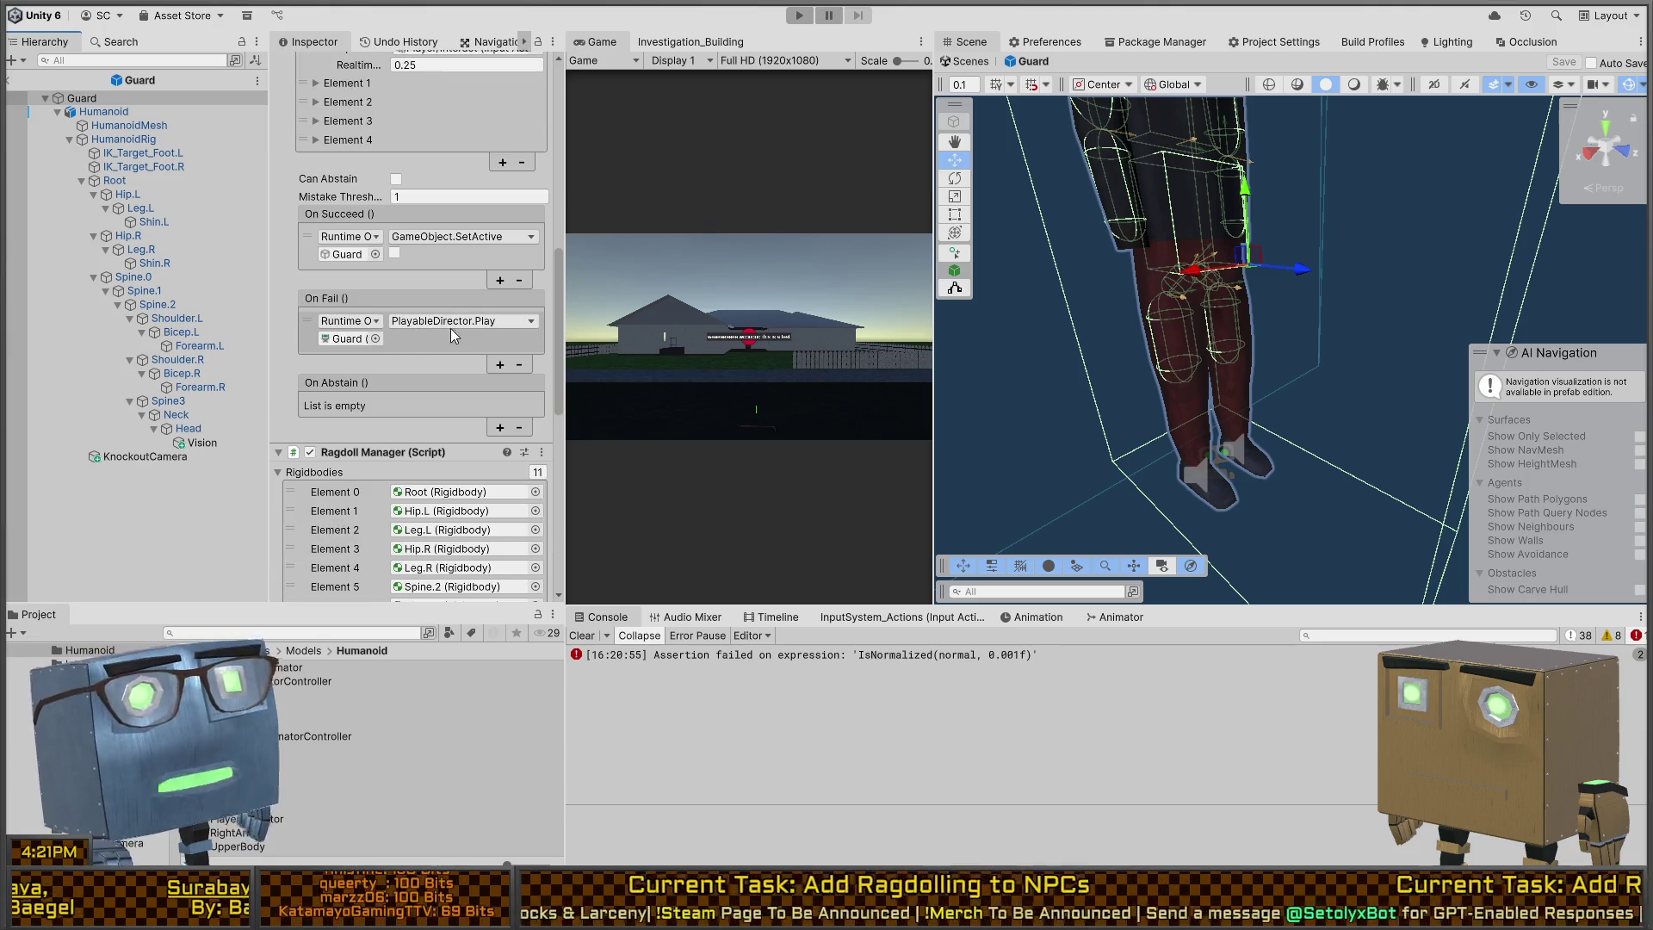
{"action": "scroll", "coordinate": [453, 334], "scroll_direction": "up", "scroll_amount": 1}
{"action": "left_click", "coordinate": [420, 310]}
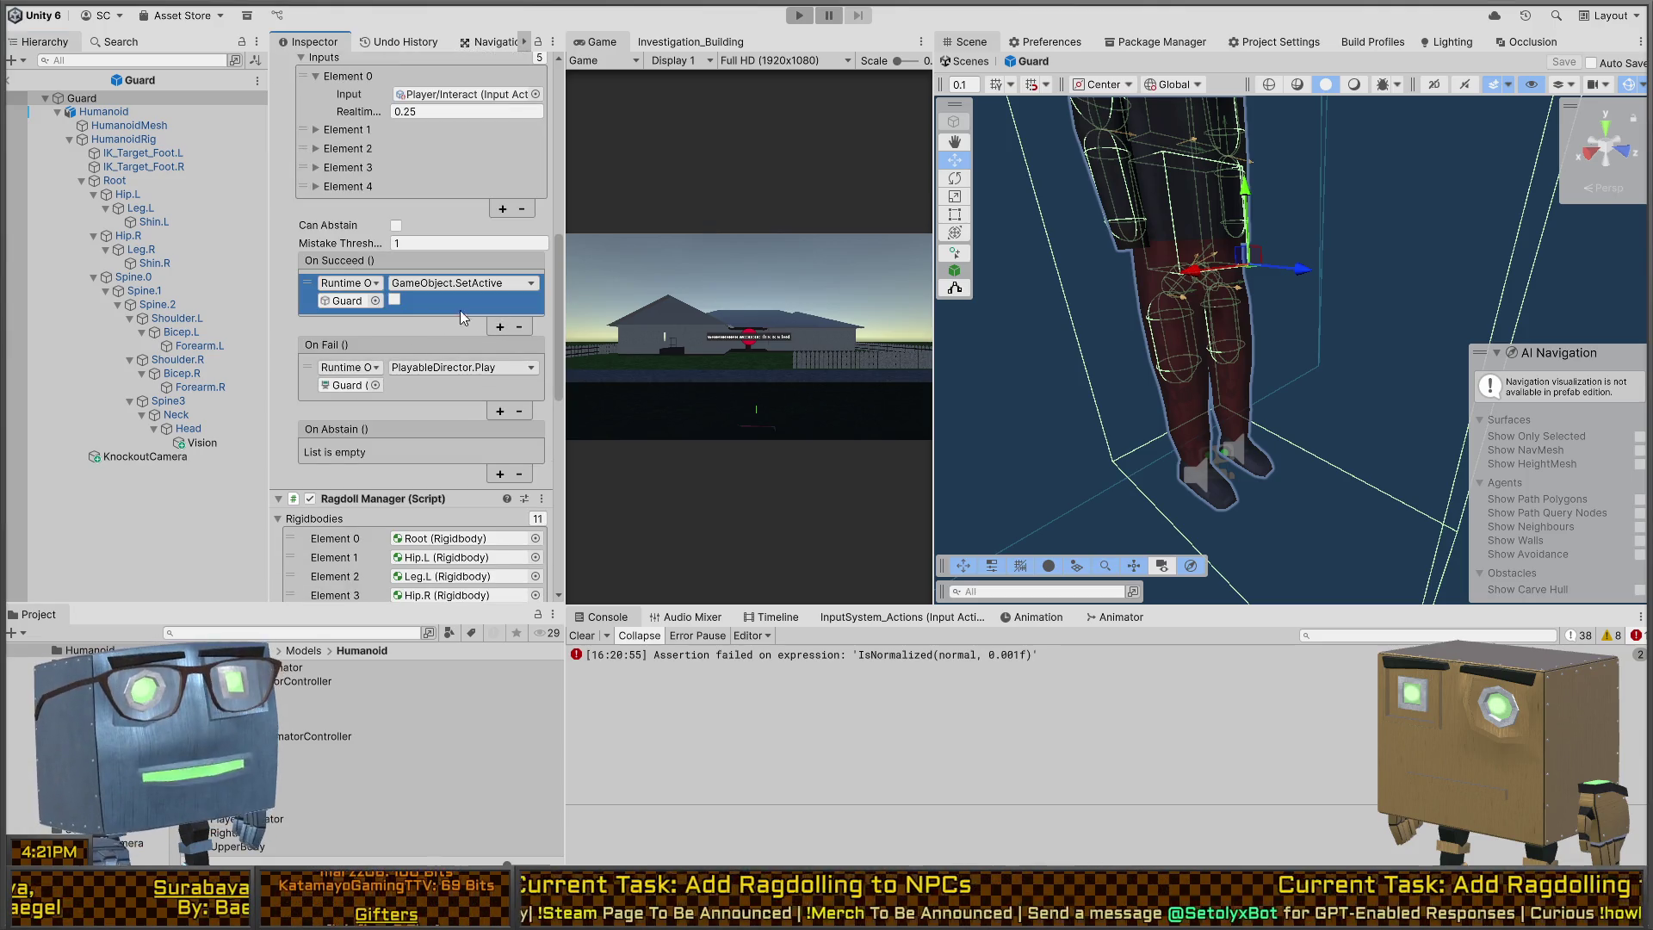
{"action": "left_click", "coordinate": [521, 327]}
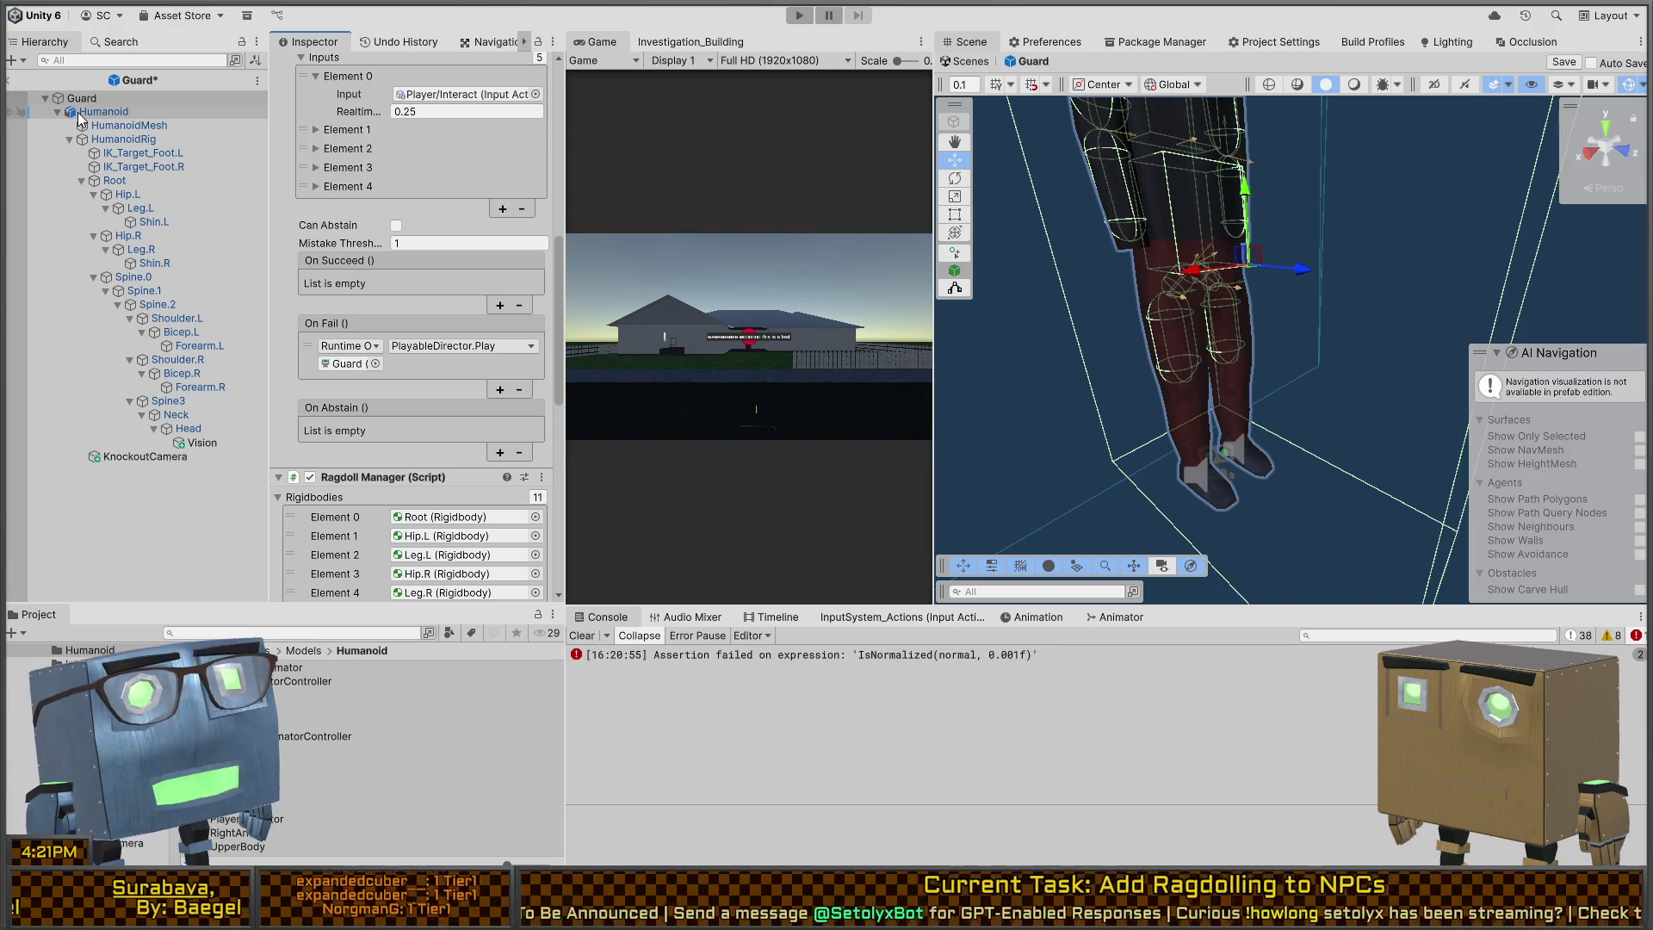
{"action": "scroll", "coordinate": [384, 314], "scroll_direction": "down", "scroll_amount": 12}
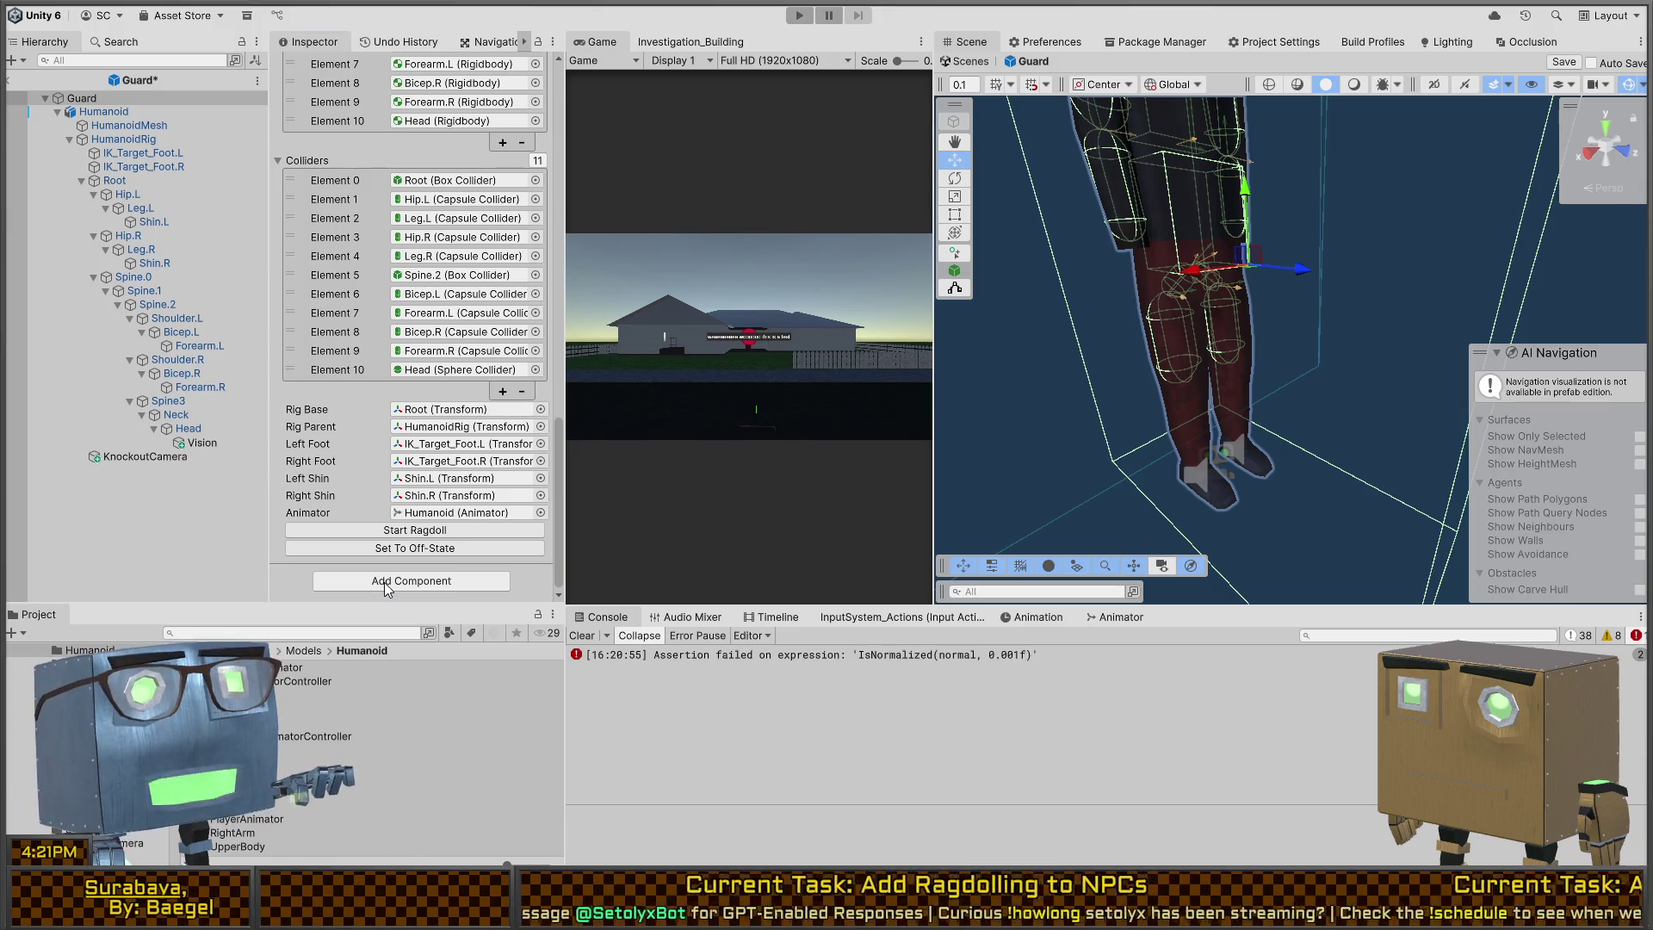
{"action": "key", "text": "ctrl+z"}
Step: Add a Timed Action entry targeting Guard that sets BehaviorGraphAgent.enabled
{"action": "scroll", "coordinate": [448, 365], "scroll_direction": "down", "scroll_amount": 5}
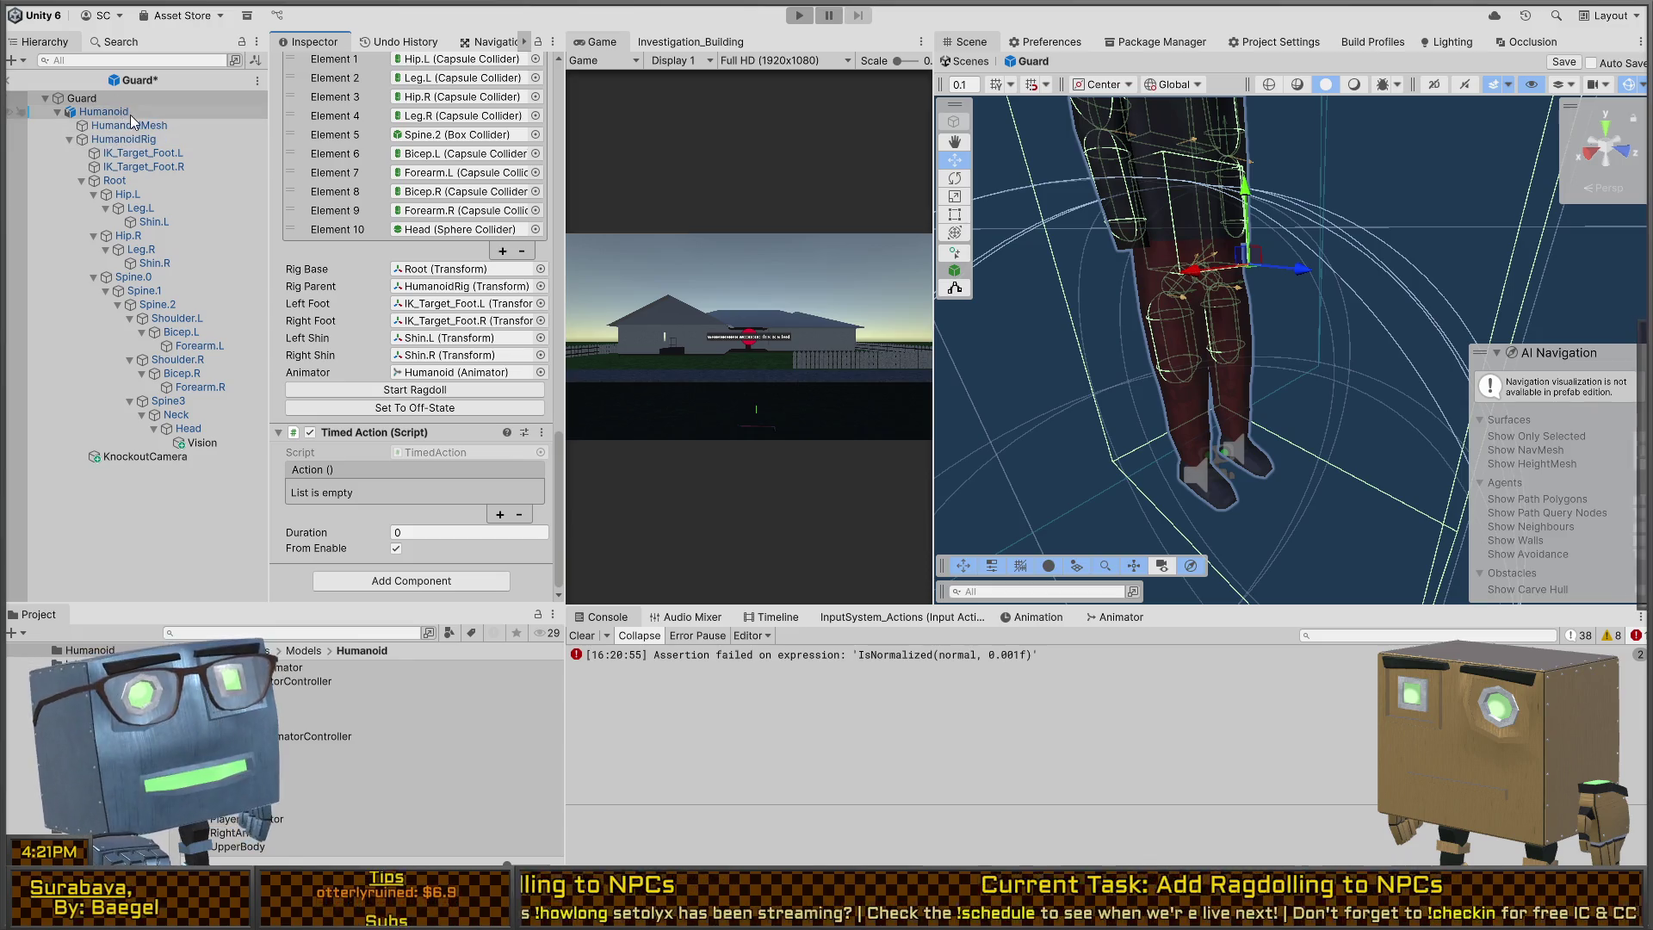
{"action": "scroll", "coordinate": [398, 319], "scroll_direction": "up", "scroll_amount": 15}
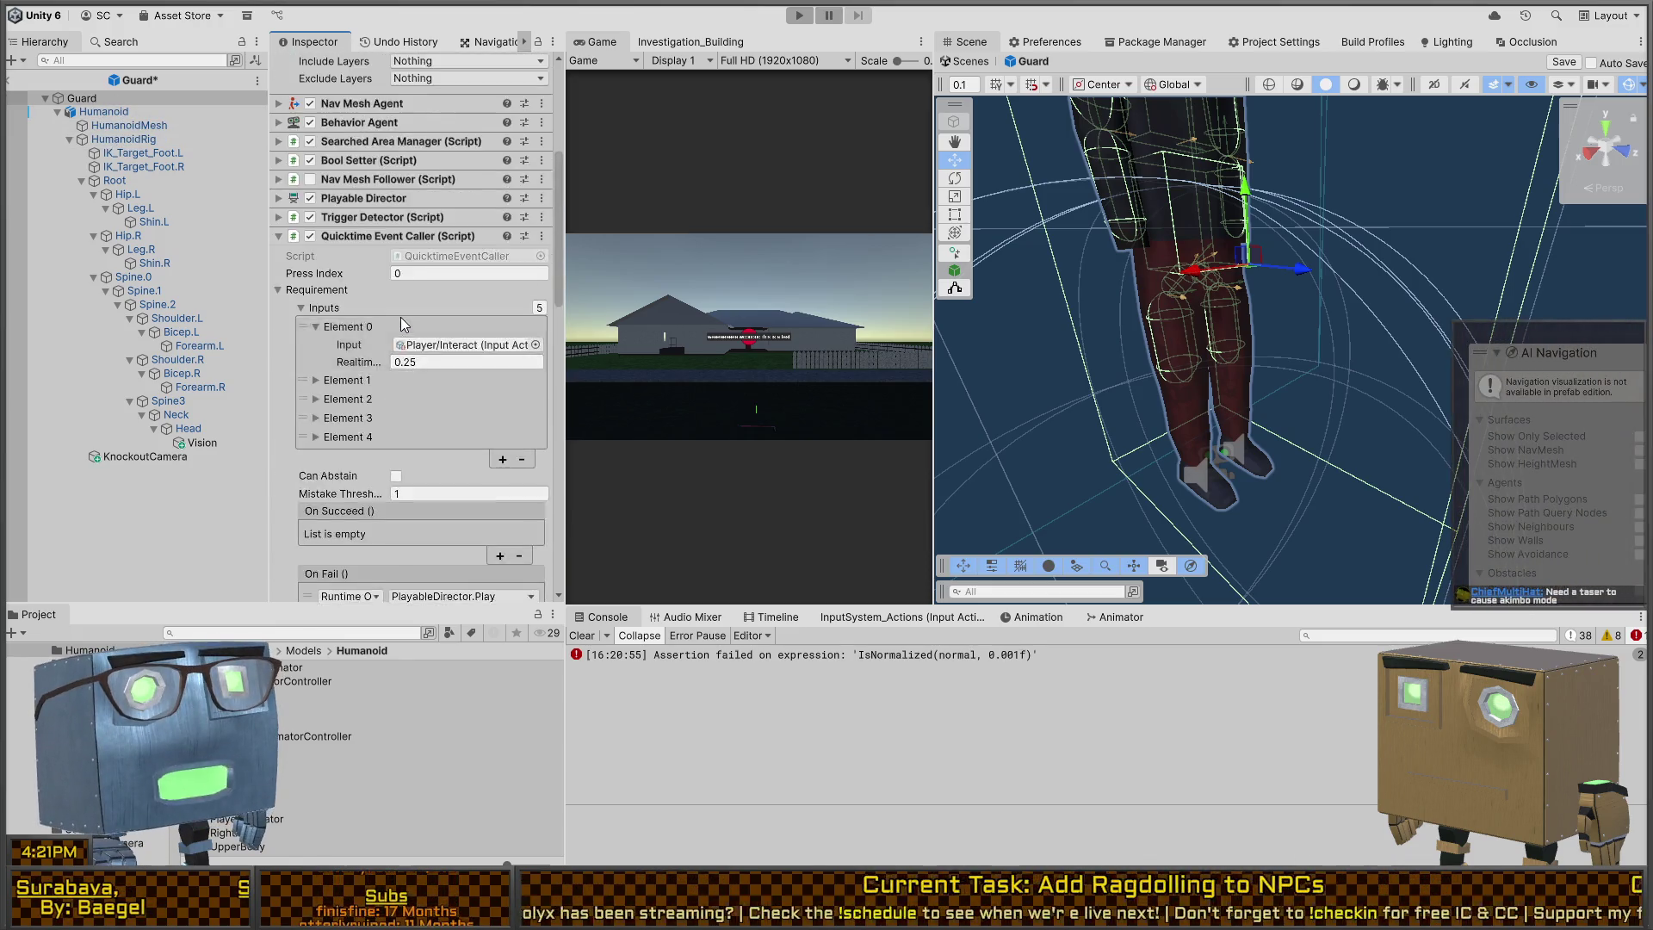
{"action": "scroll", "coordinate": [349, 328], "scroll_direction": "down", "scroll_amount": 1}
{"action": "scroll", "coordinate": [352, 348], "scroll_direction": "down", "scroll_amount": 10}
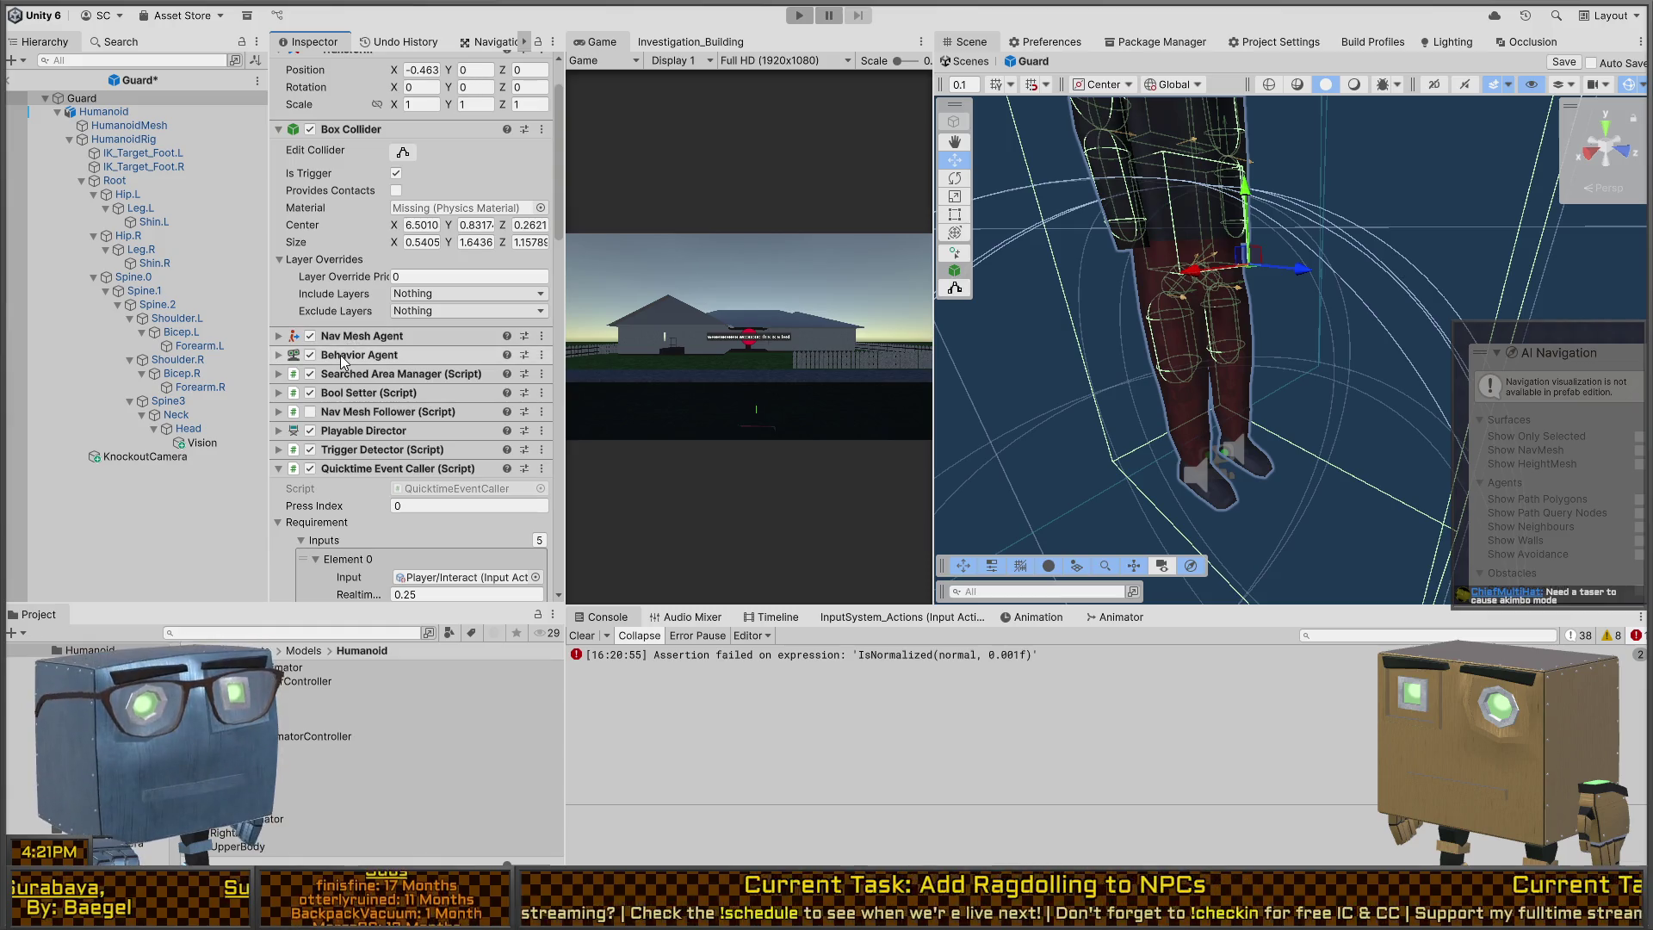
{"action": "scroll", "coordinate": [348, 327], "scroll_direction": "down", "scroll_amount": 10}
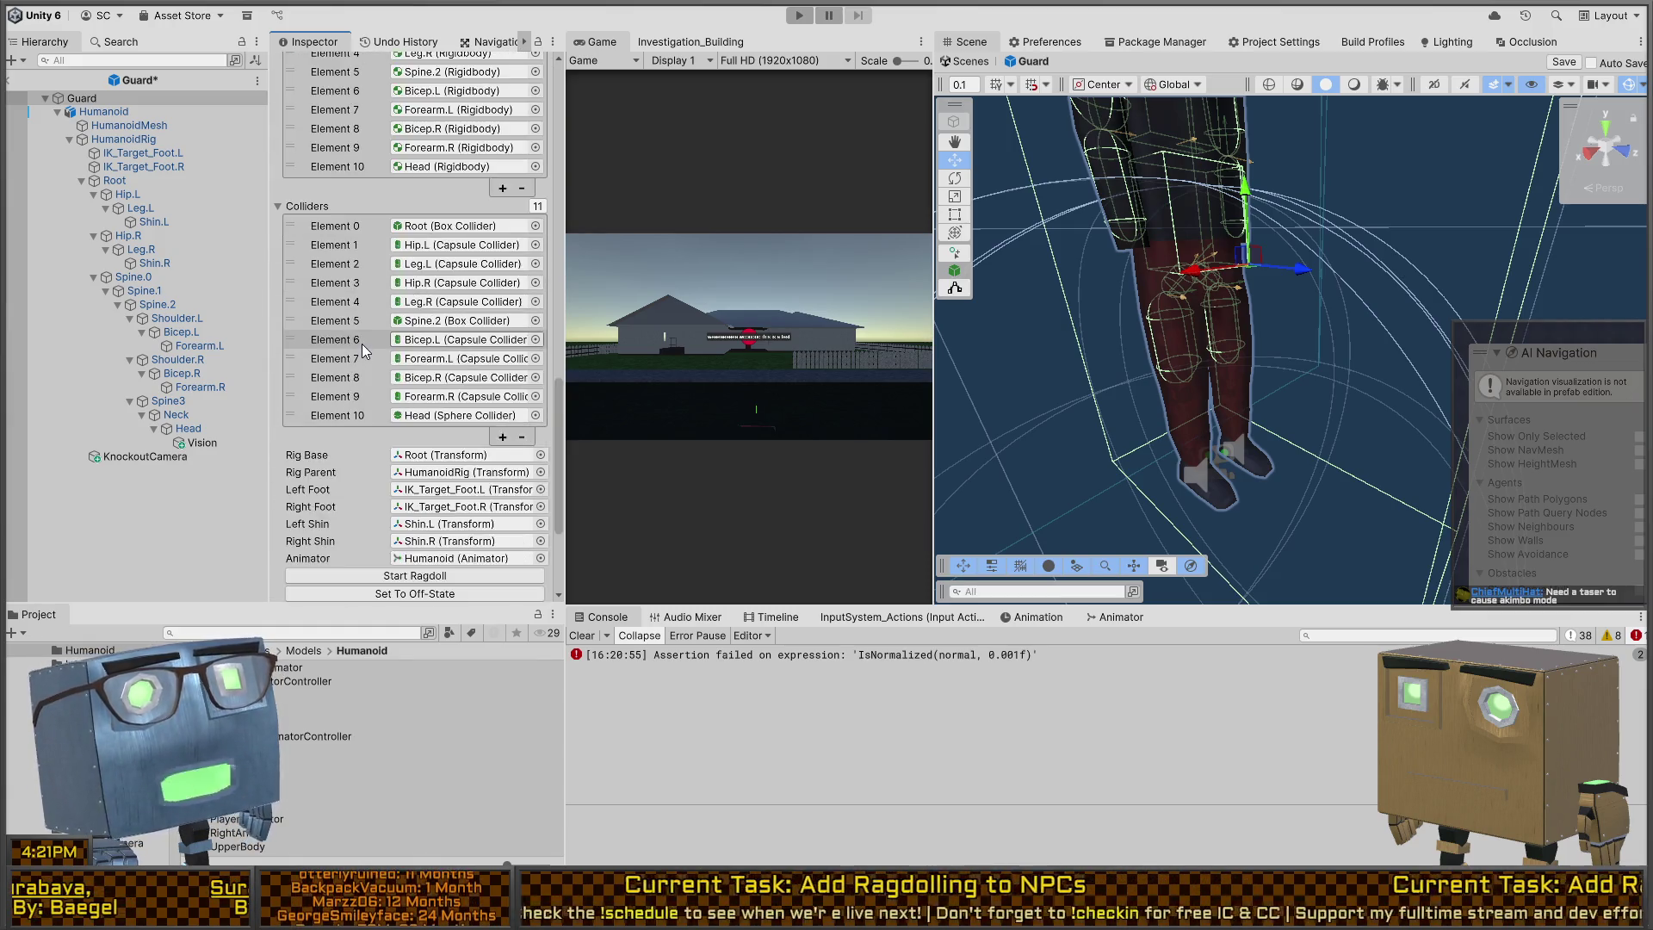
{"action": "left_click", "coordinate": [498, 514]}
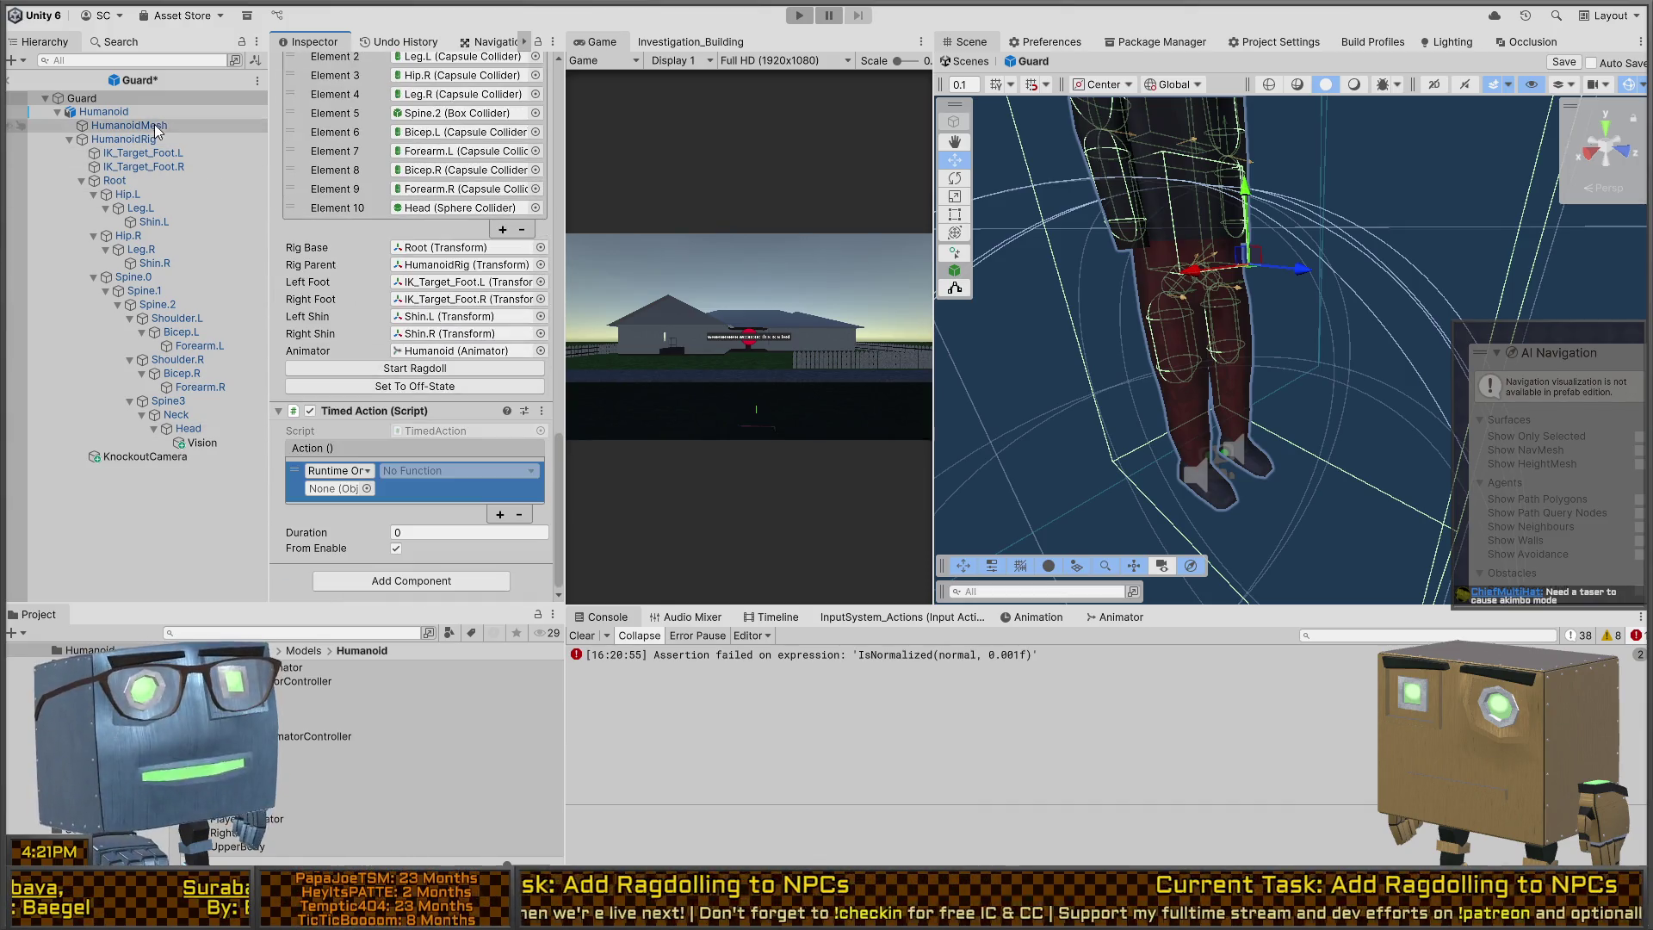
{"action": "left_click_drag", "start_coordinate": [95, 116], "coordinate": [189, 204]}
{"action": "left_click_drag", "start_coordinate": [323, 491], "coordinate": [326, 491]}
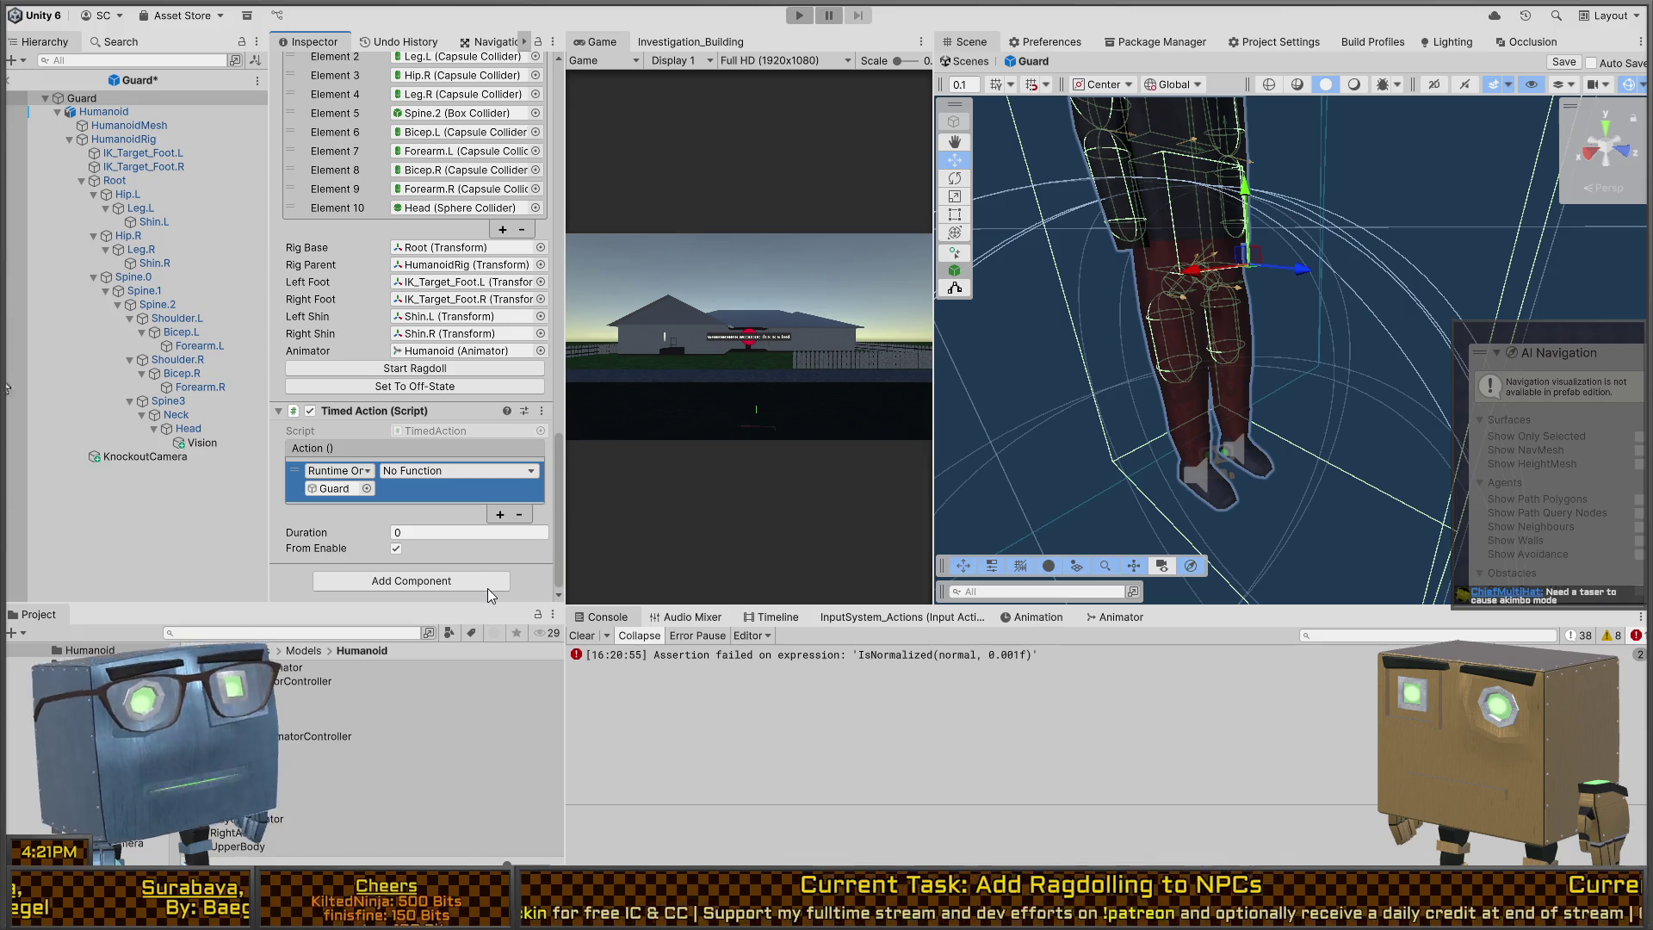
{"action": "left_click", "coordinate": [676, 246]}
{"action": "left_click", "coordinate": [385, 488]}
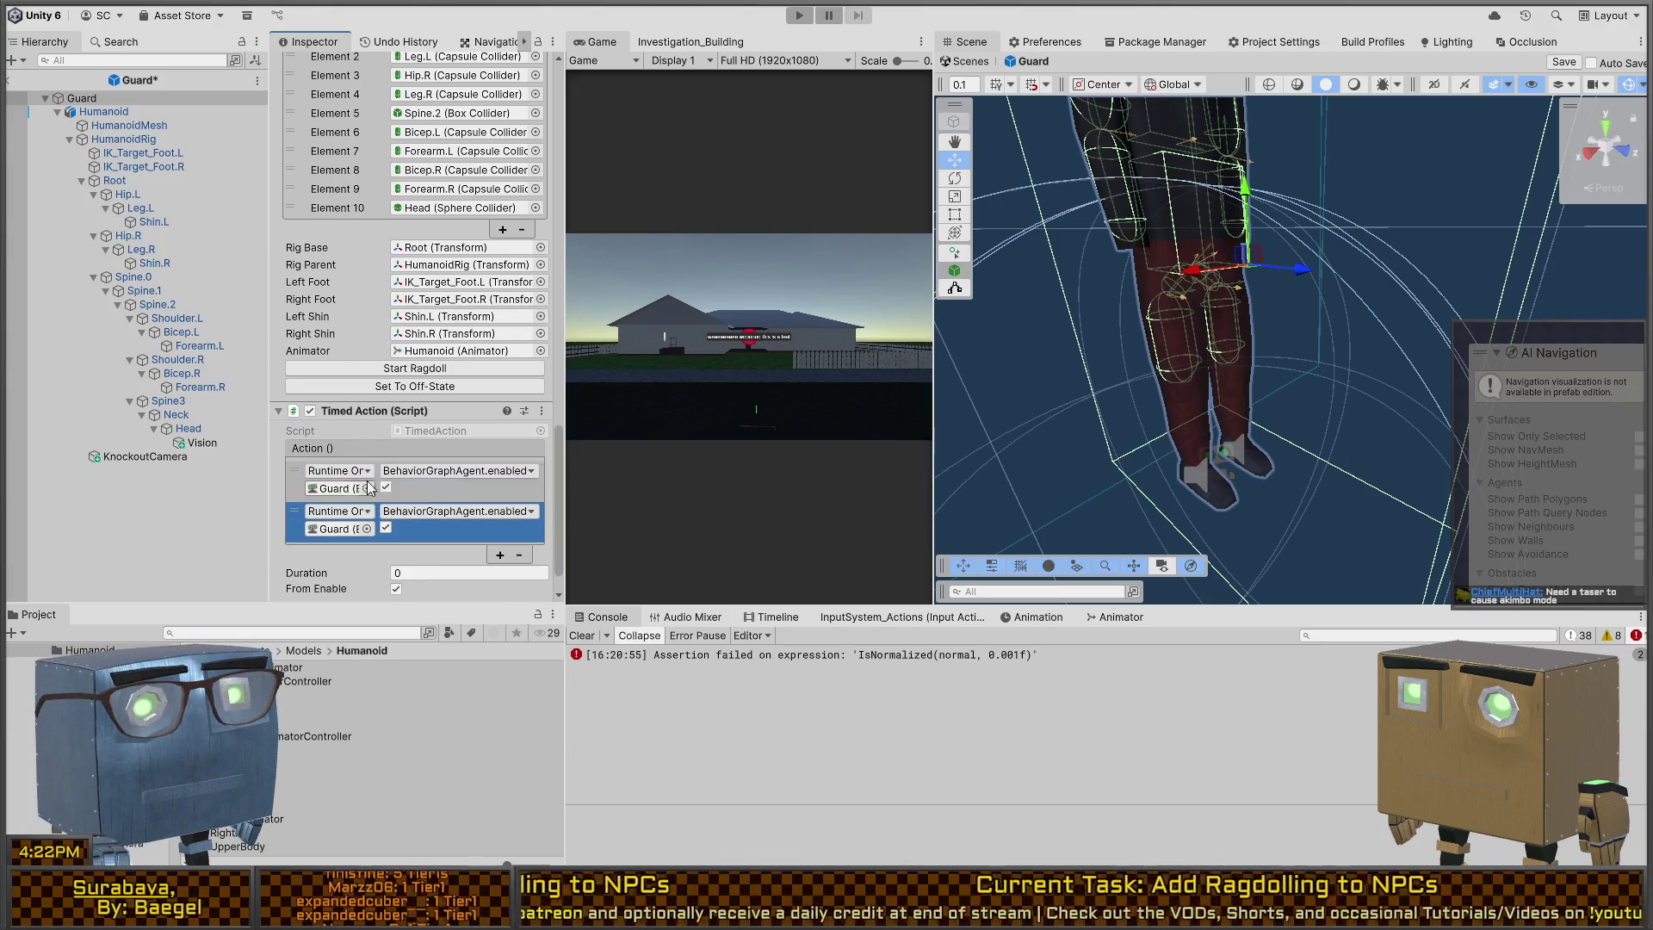
Step: Add second and third action entries, set Duration to 10, and collapse Ragdoll Manager
{"action": "left_click", "coordinate": [500, 514]}
{"action": "left_click", "coordinate": [445, 532]}
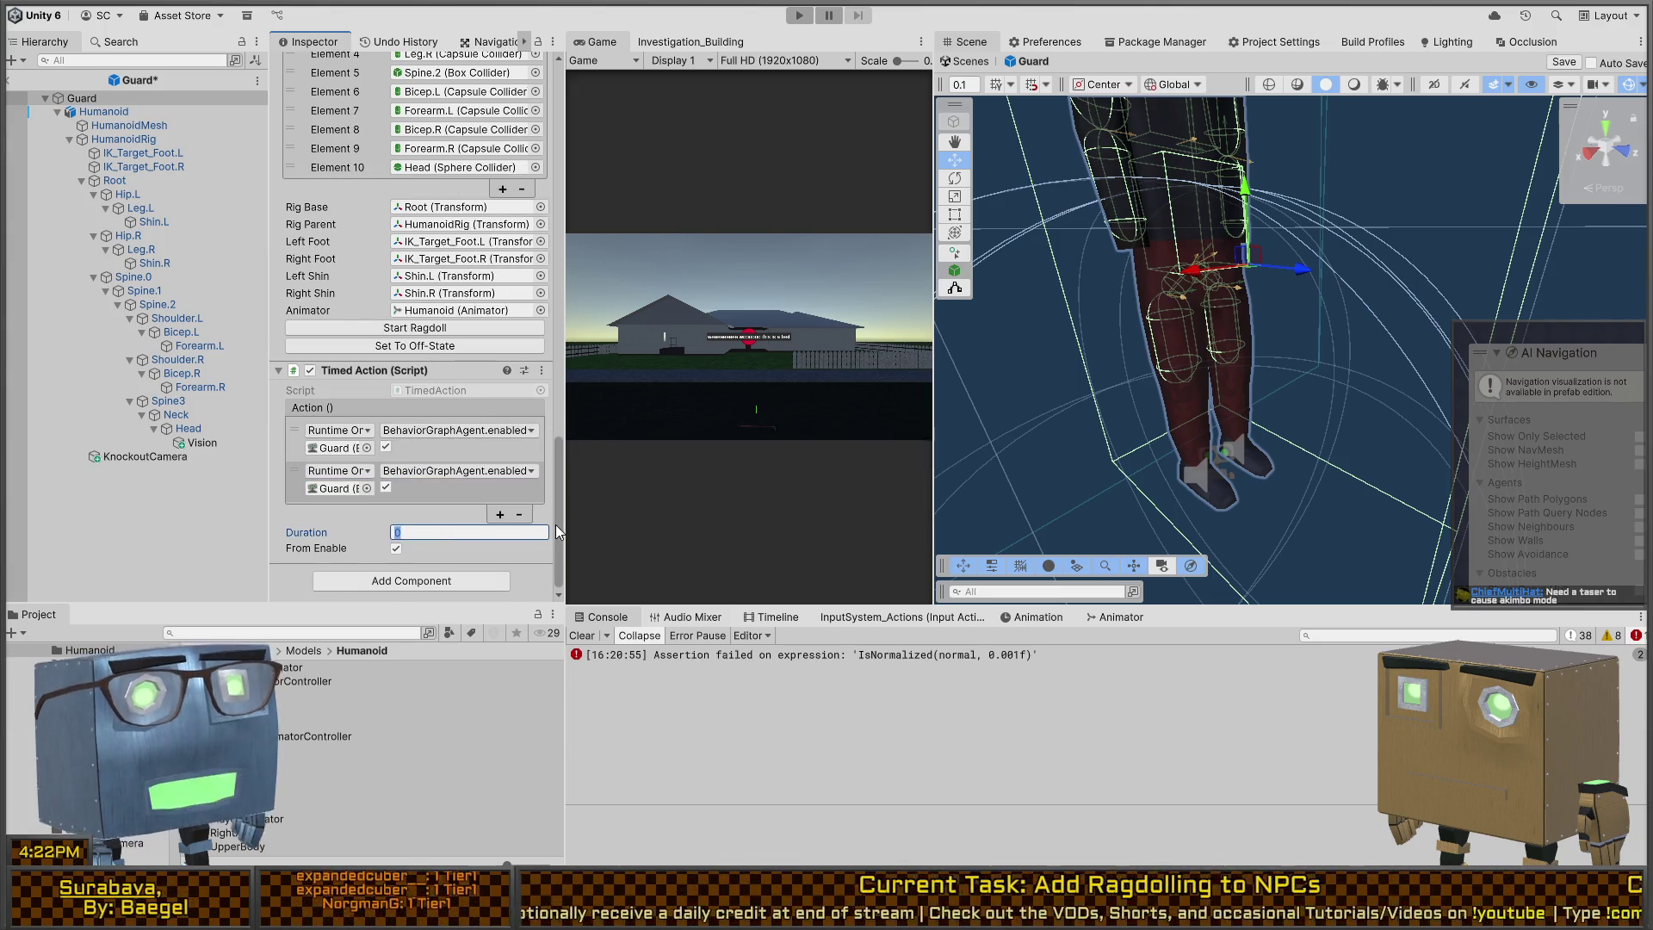
{"action": "type", "text": "10"}
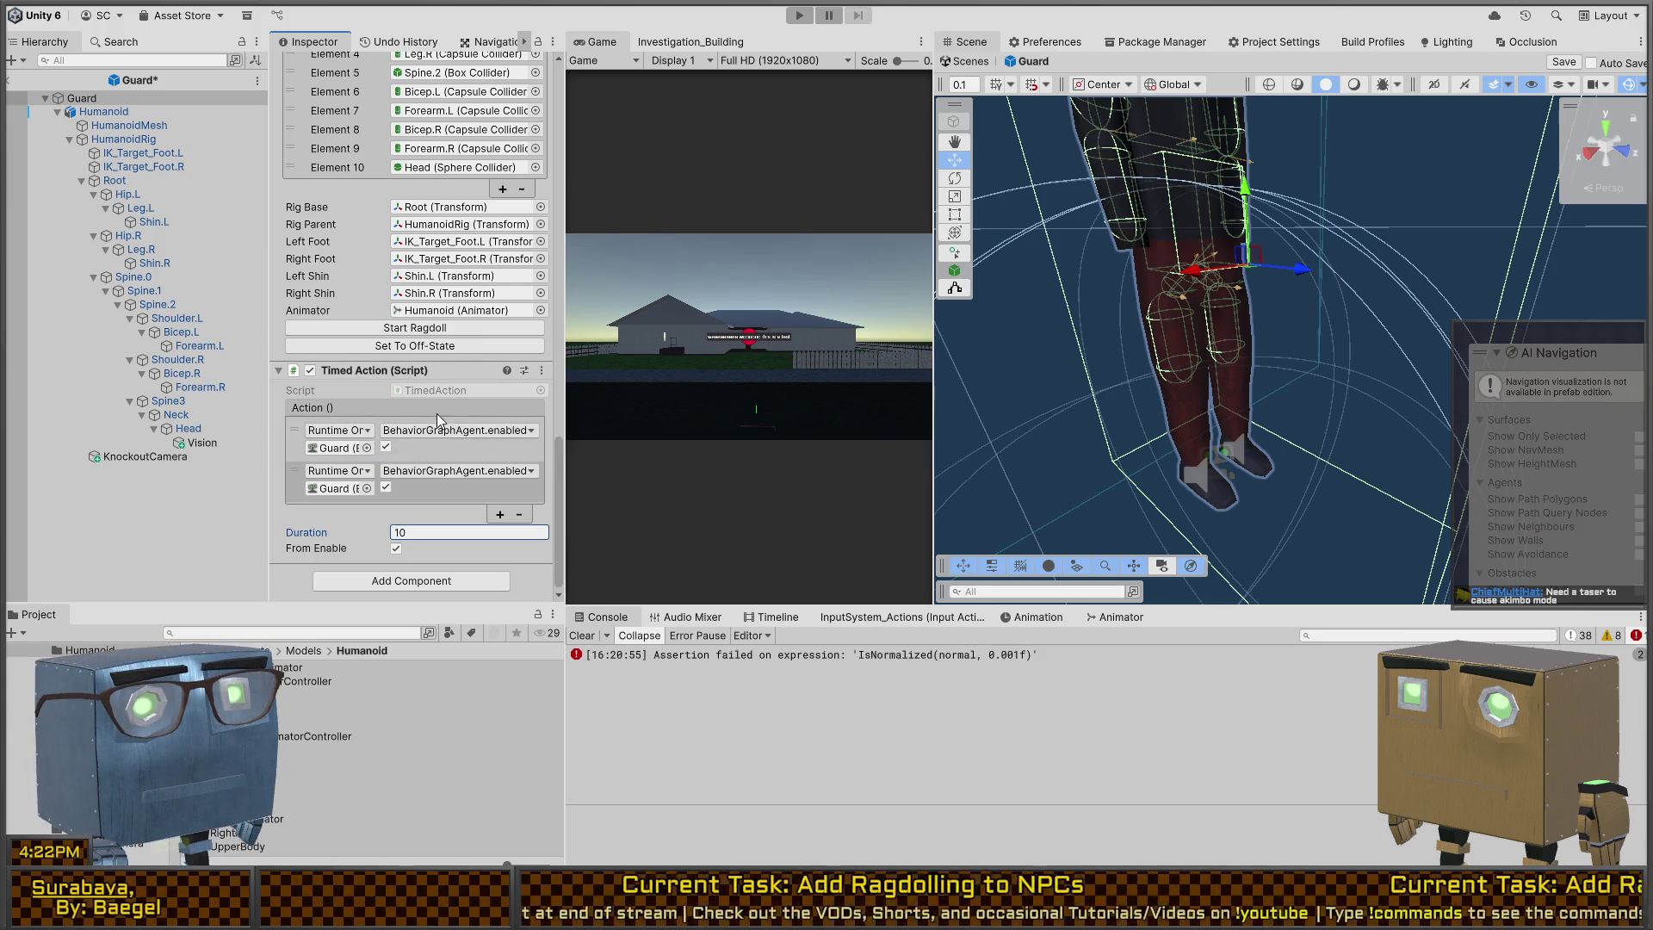
{"action": "left_click", "coordinate": [496, 514]}
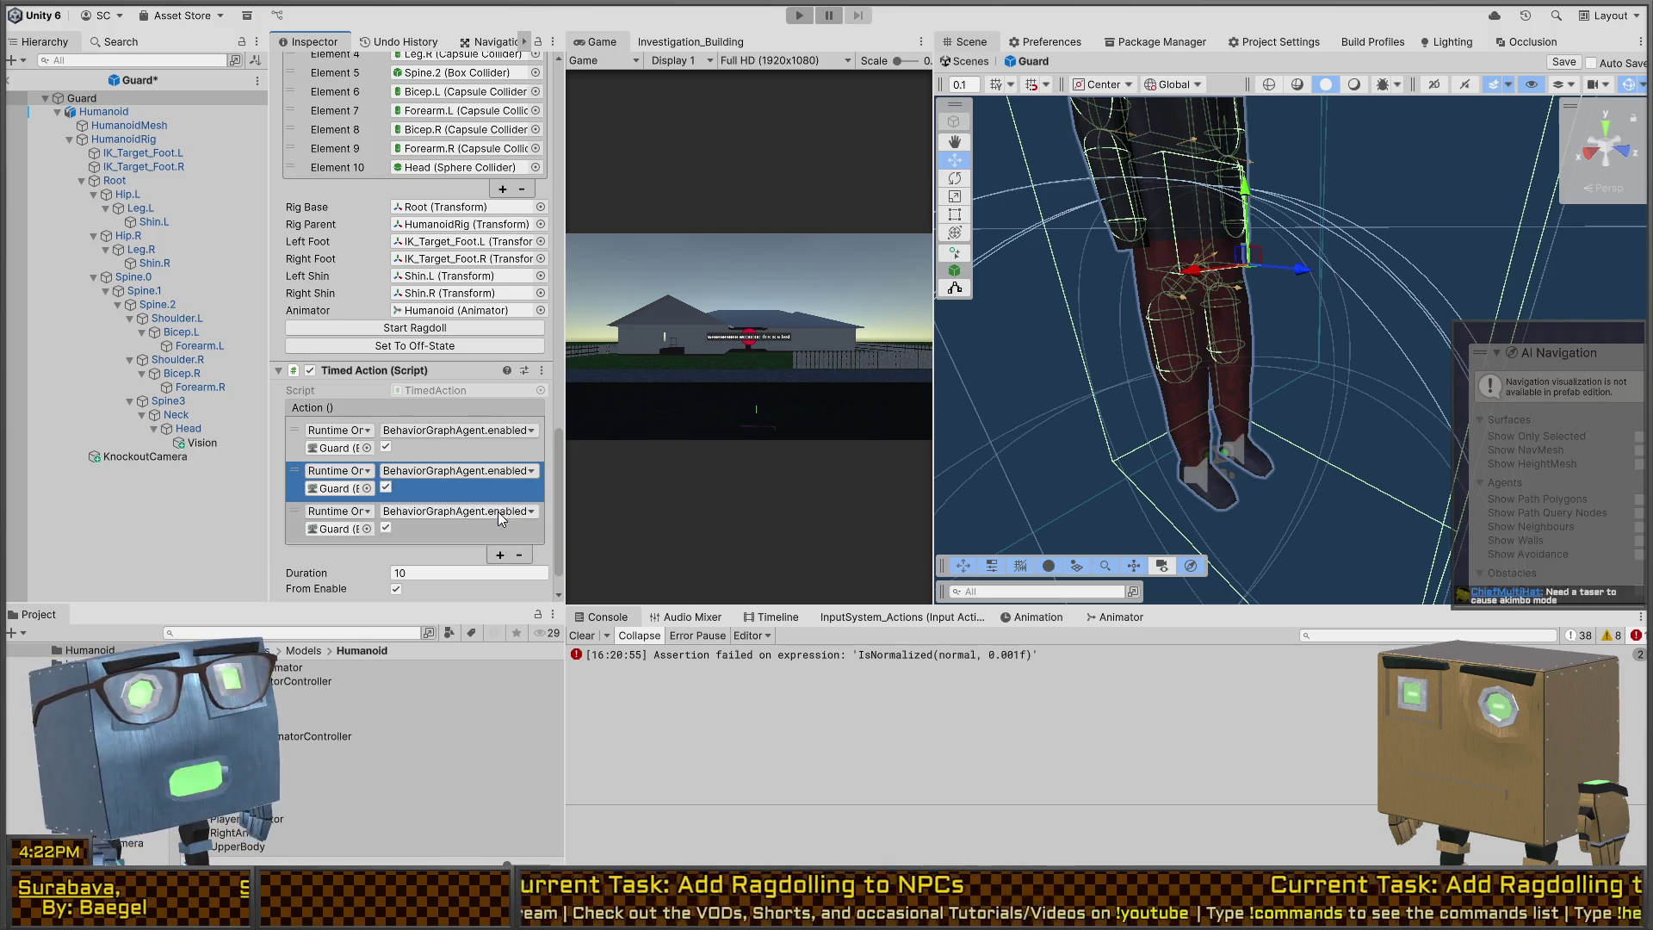
{"action": "scroll", "coordinate": [387, 302], "scroll_direction": "up", "scroll_amount": 5}
{"action": "scroll", "coordinate": [370, 252], "scroll_direction": "up", "scroll_amount": 5}
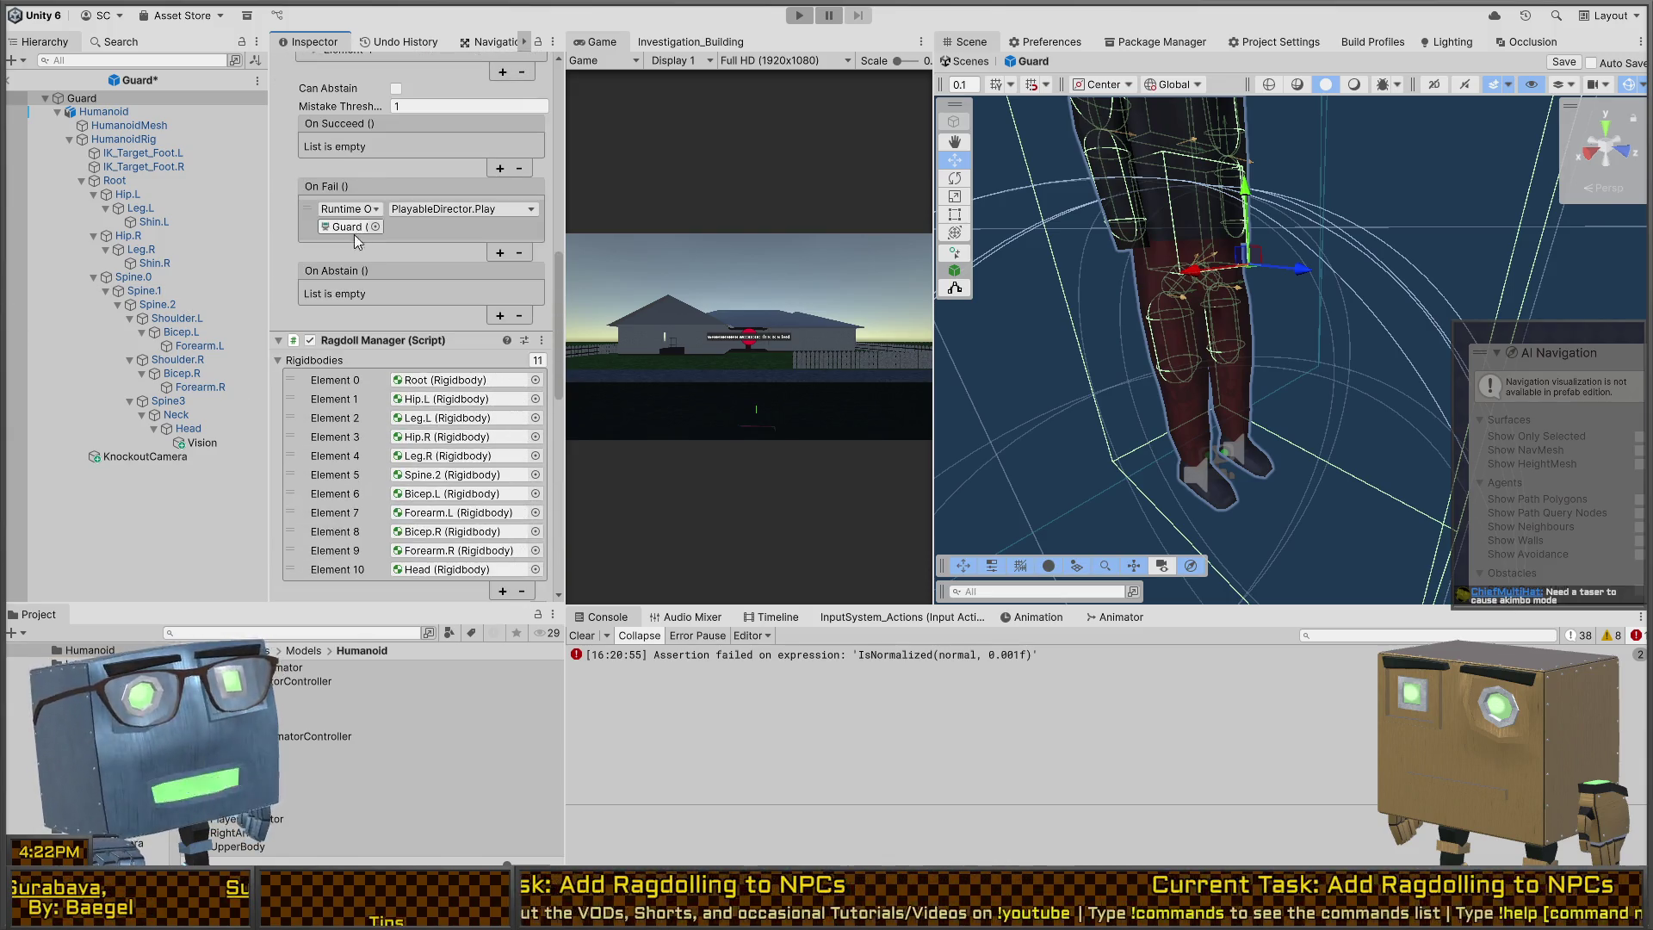
{"action": "left_click", "coordinate": [372, 341]}
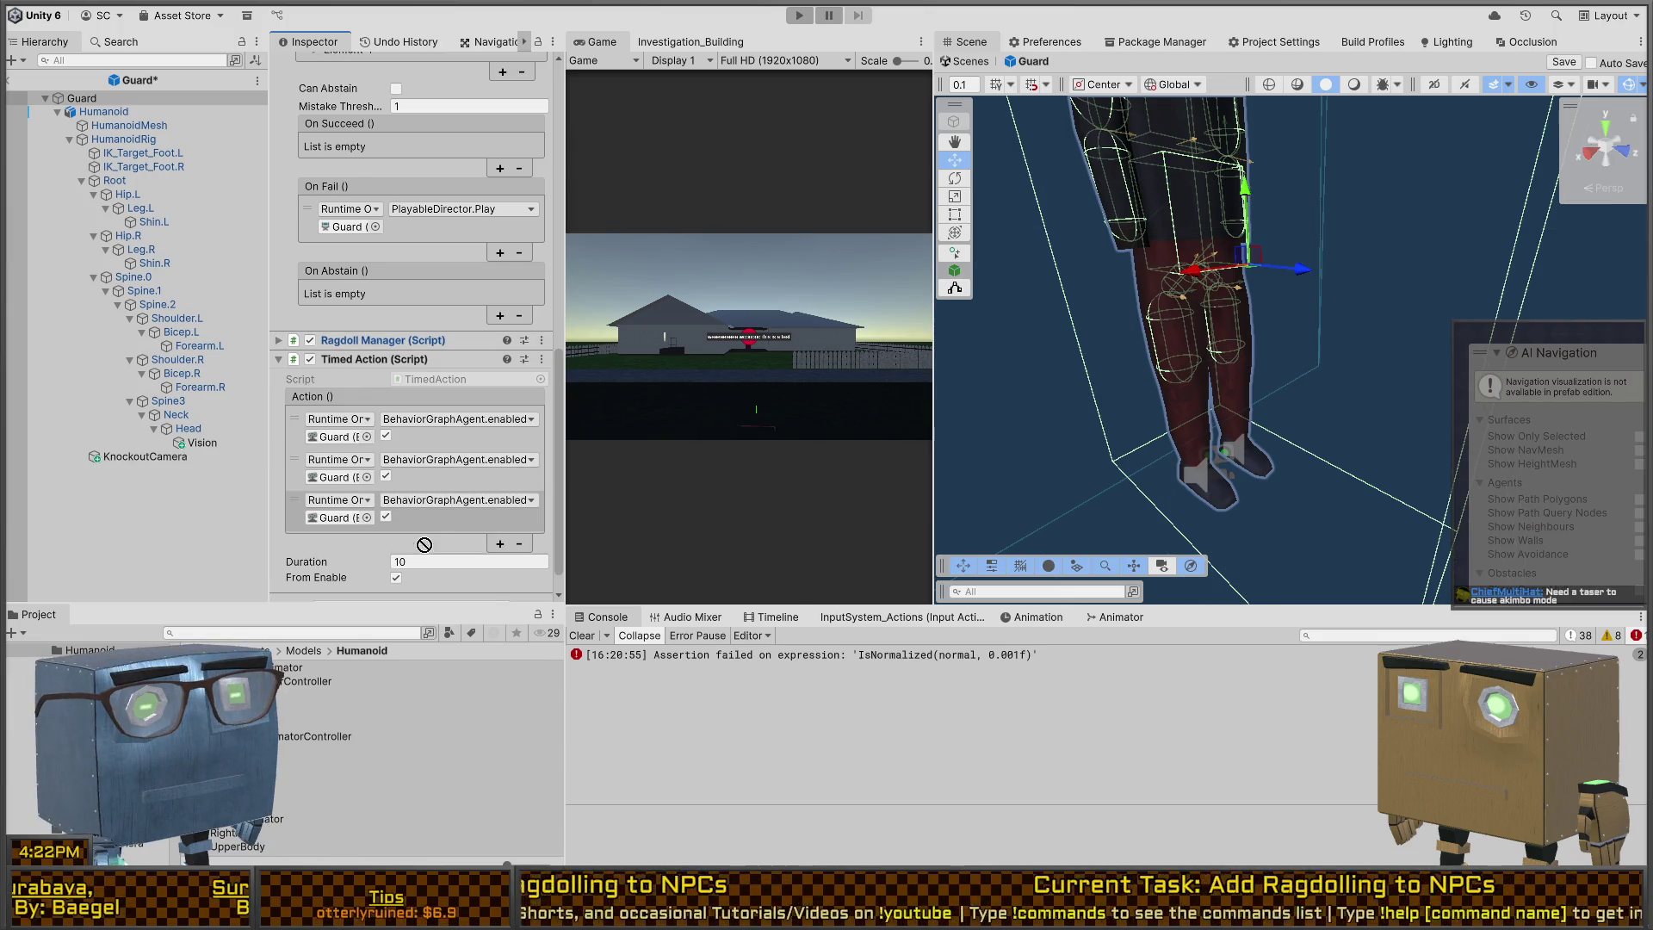
Step: Assign Guard to the third action and make it call RagdollManager.StopRagdoll
{"action": "left_click_drag", "start_coordinate": [423, 544], "coordinate": [343, 520]}
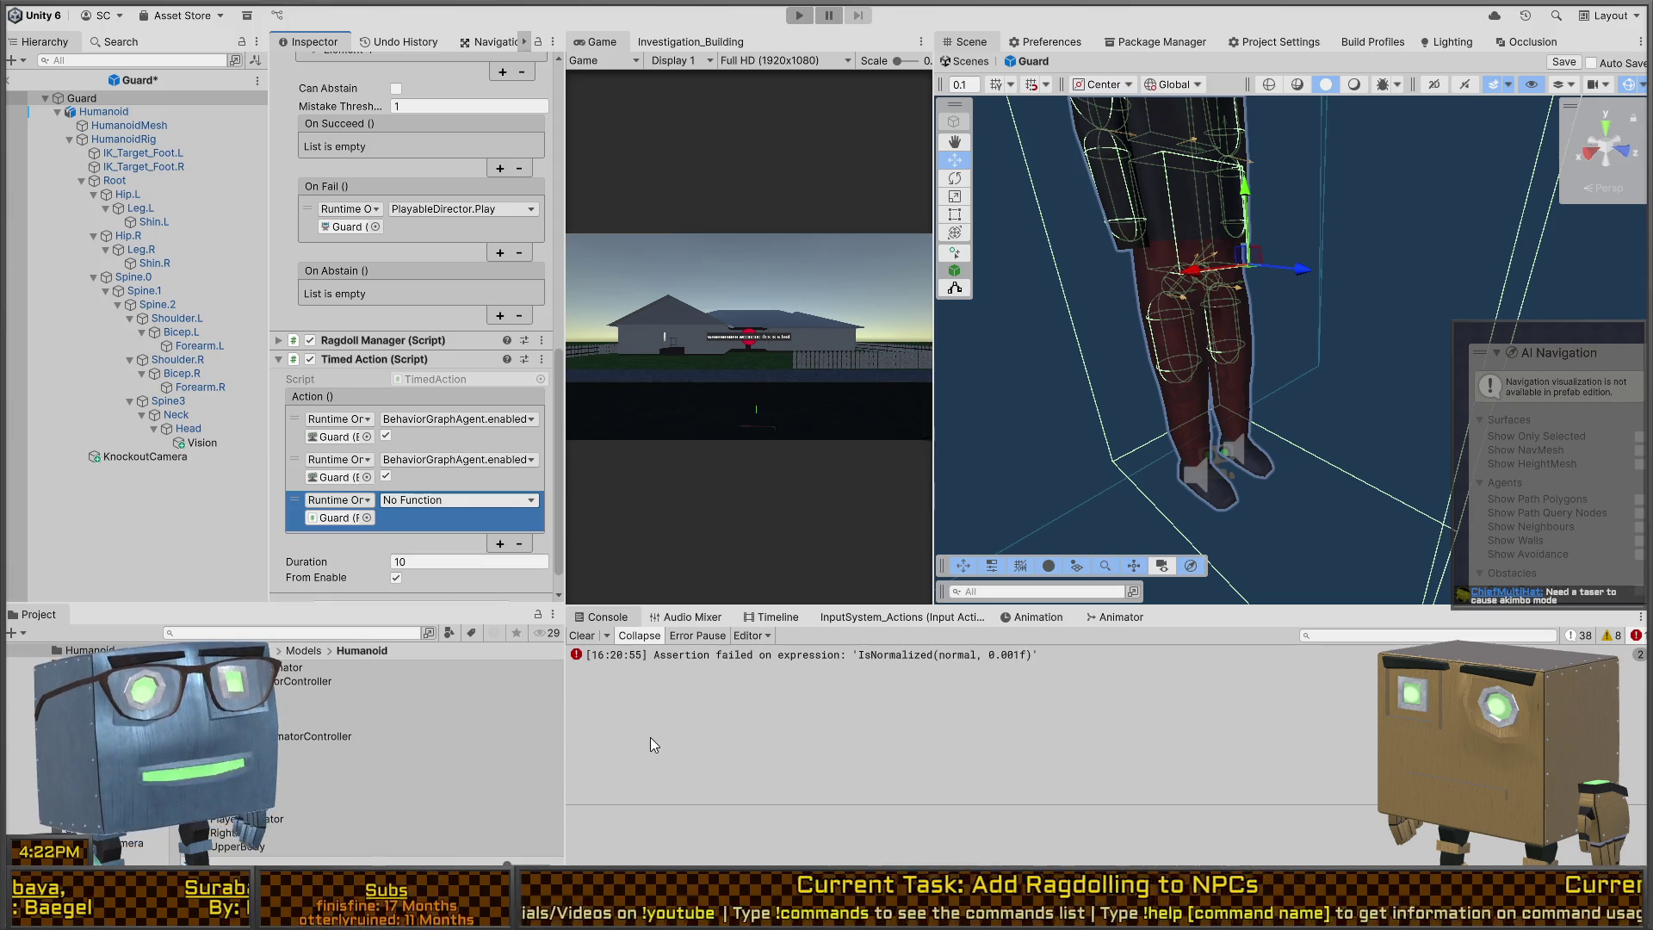
{"action": "left_click", "coordinate": [433, 502]}
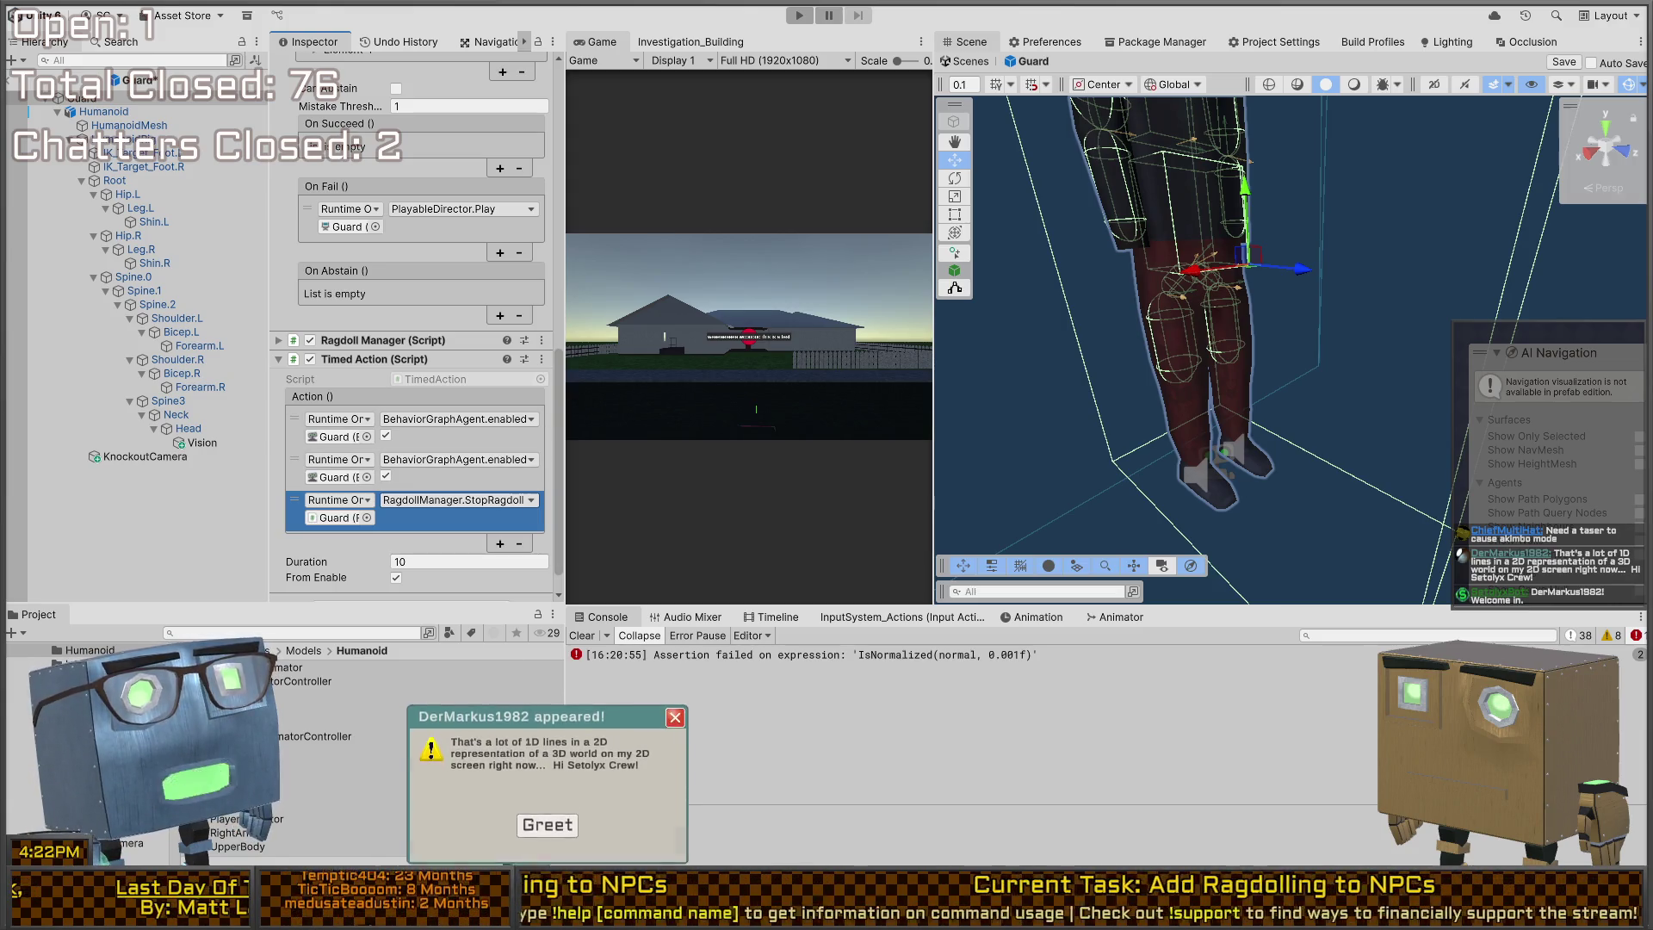
{"action": "left_click", "coordinate": [547, 826]}
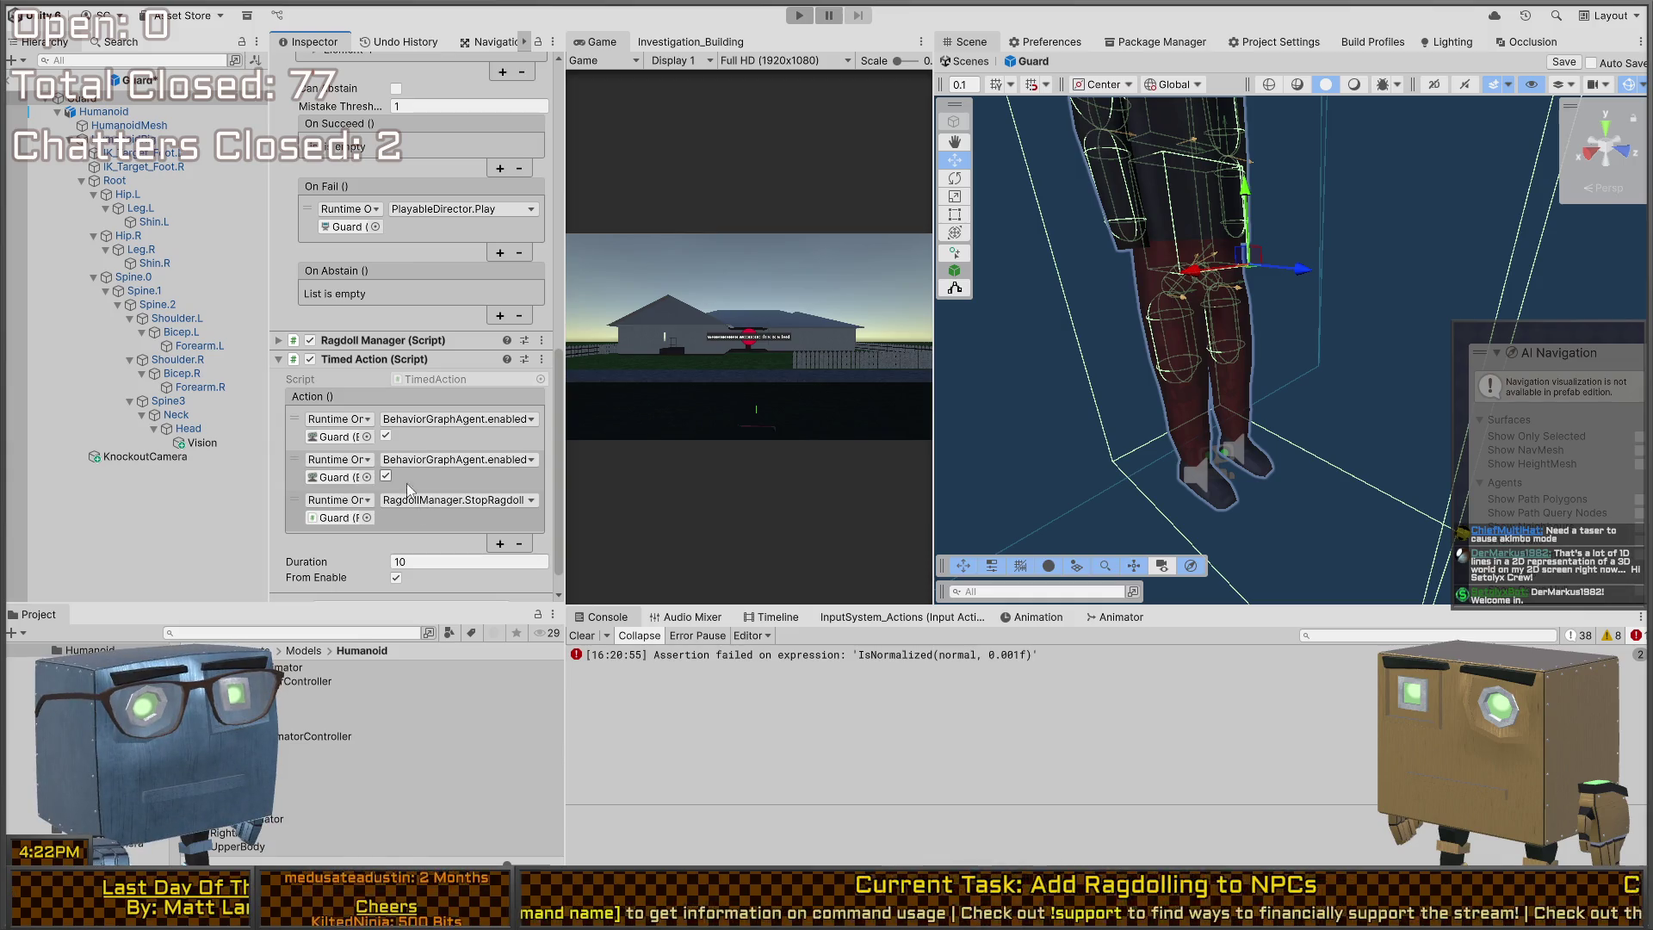
{"action": "scroll", "coordinate": [404, 474], "scroll_direction": "up", "scroll_amount": 15}
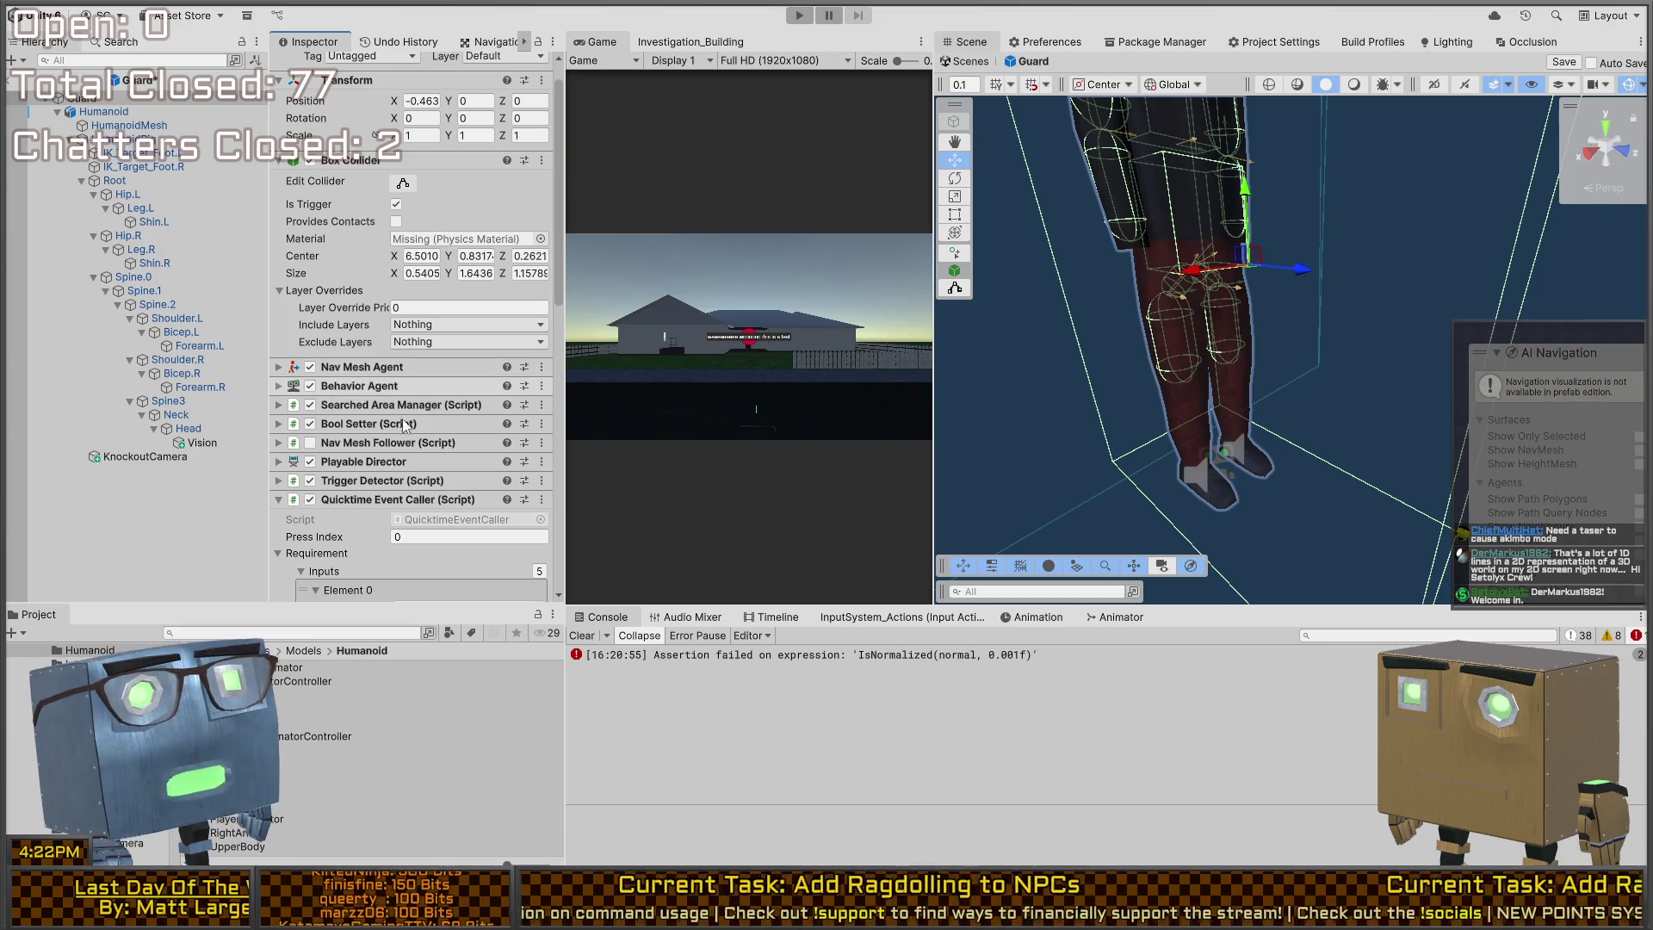
{"action": "scroll", "coordinate": [355, 407], "scroll_direction": "down", "scroll_amount": 15}
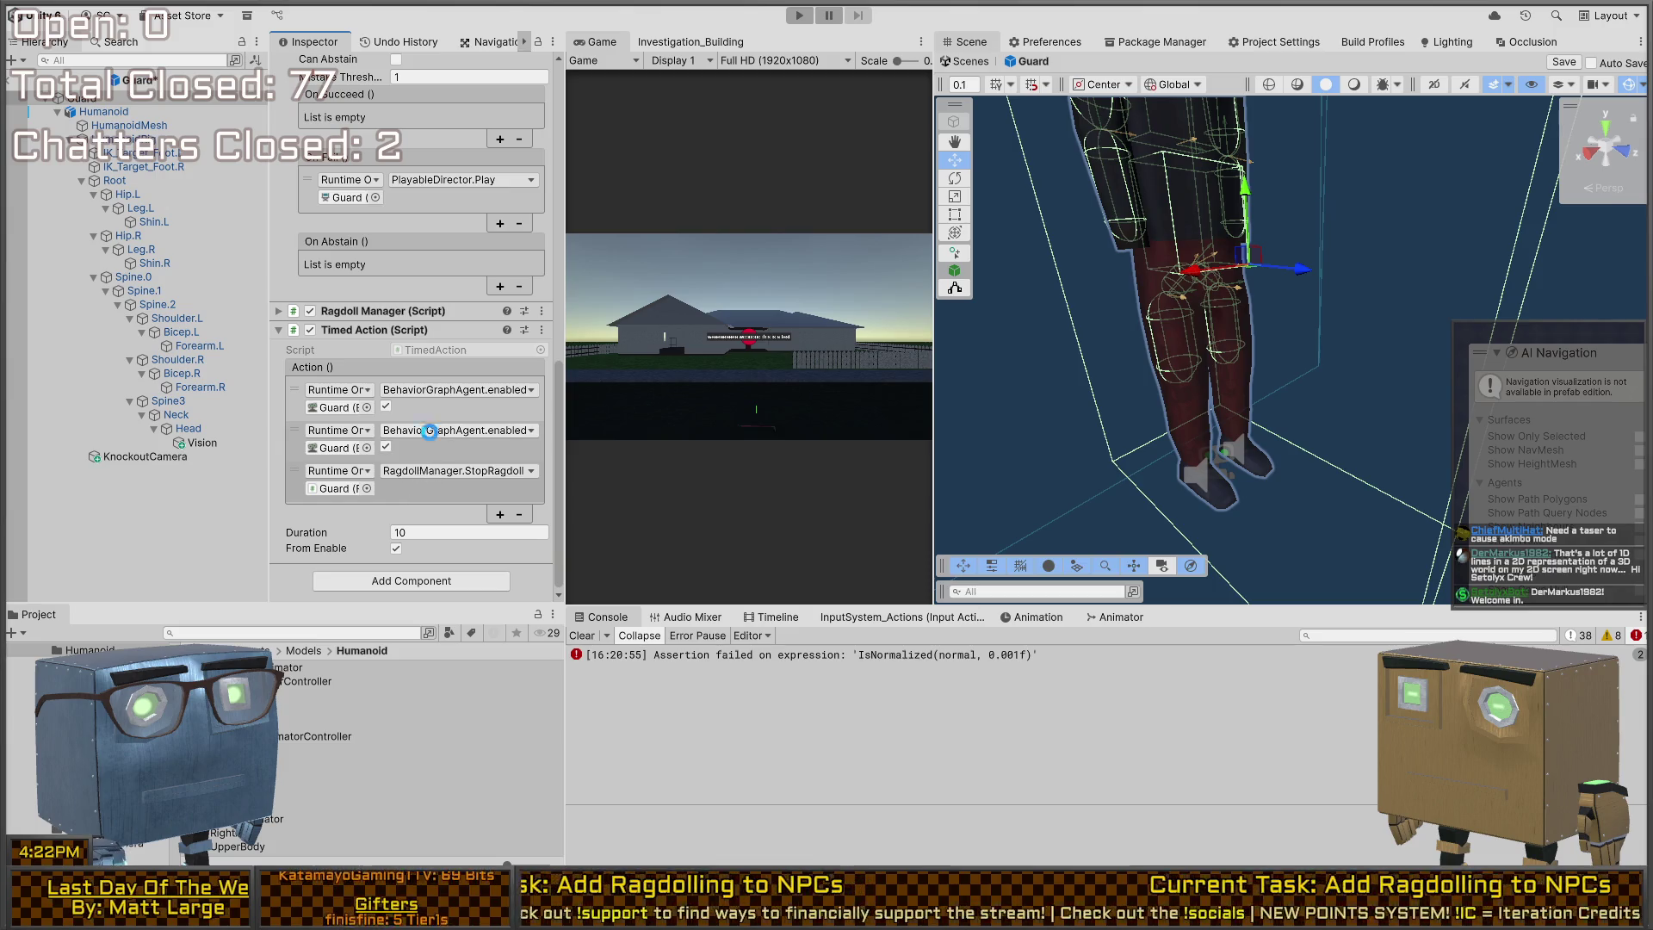
Step: Switch the second action to NavMeshAgent.enabled, keeping its checkbox ticked
{"action": "left_click", "coordinate": [439, 491]}
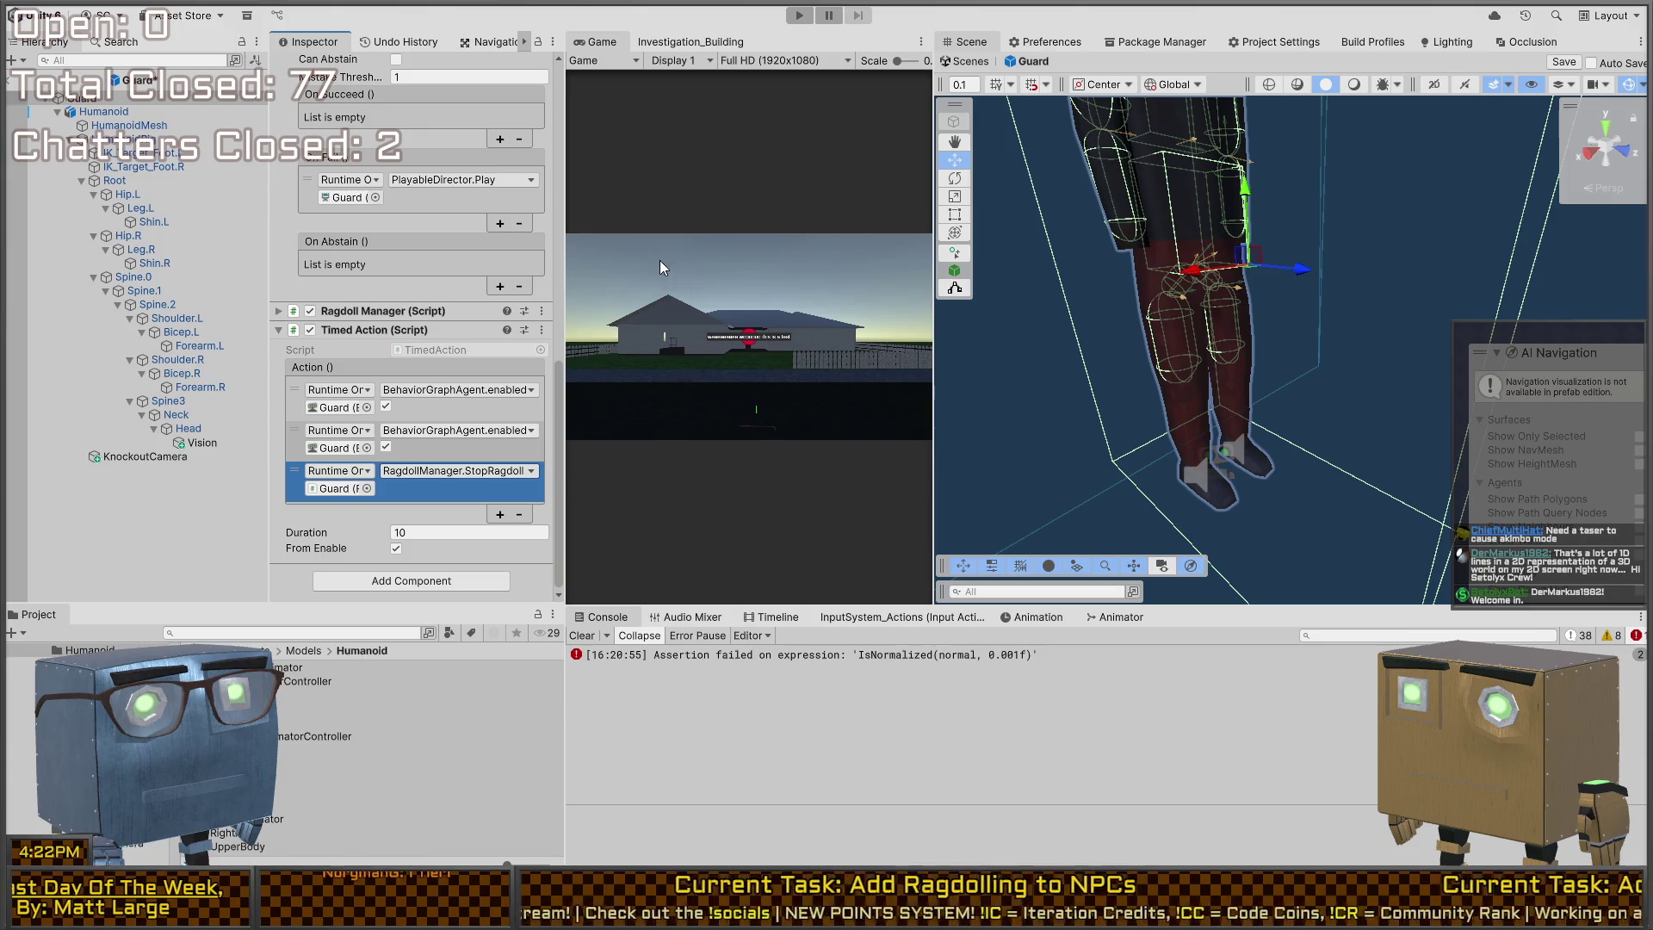
{"action": "left_click", "coordinate": [386, 448]}
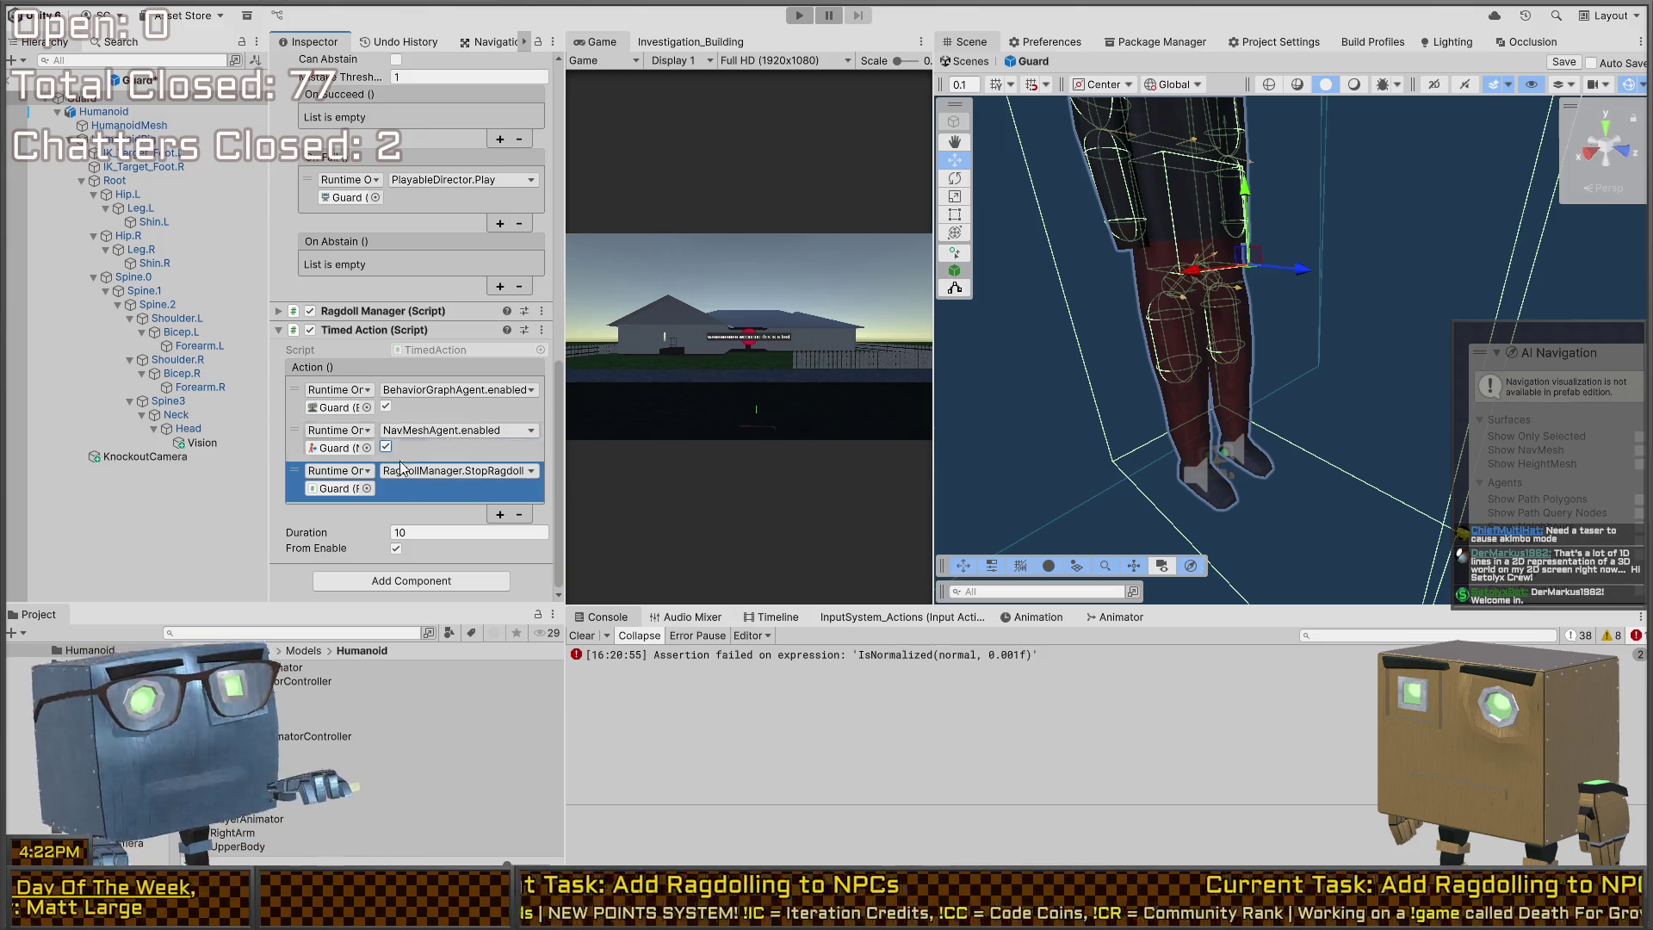
{"action": "left_click", "coordinate": [385, 447]}
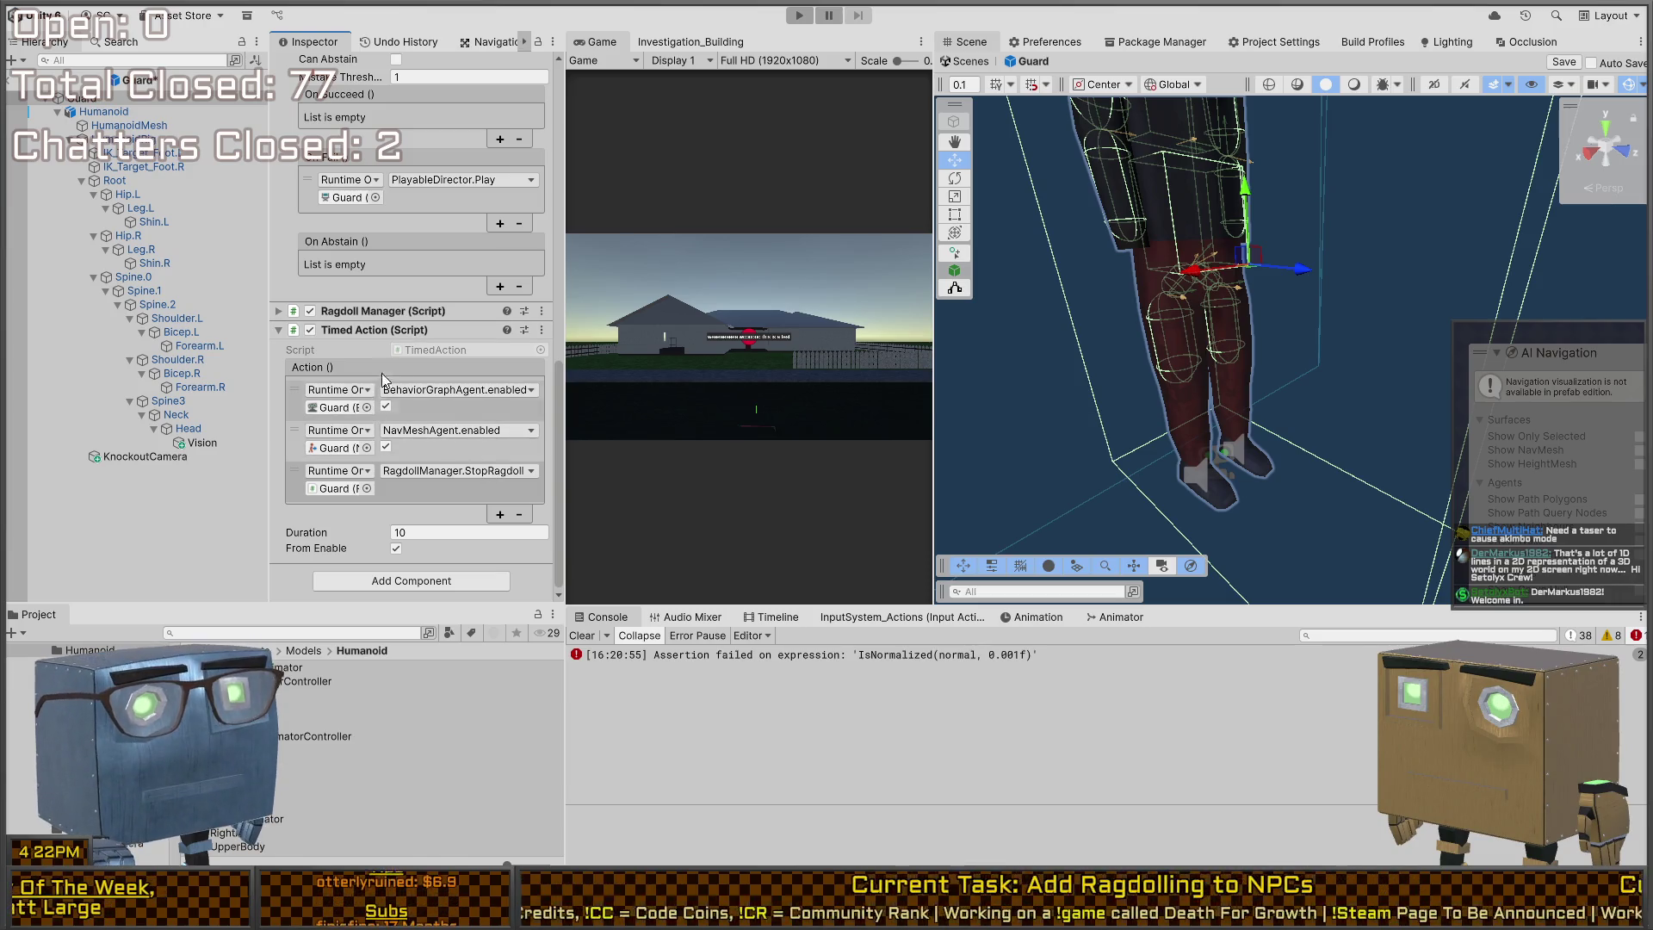
{"action": "scroll", "coordinate": [368, 389], "scroll_direction": "up", "scroll_amount": 5}
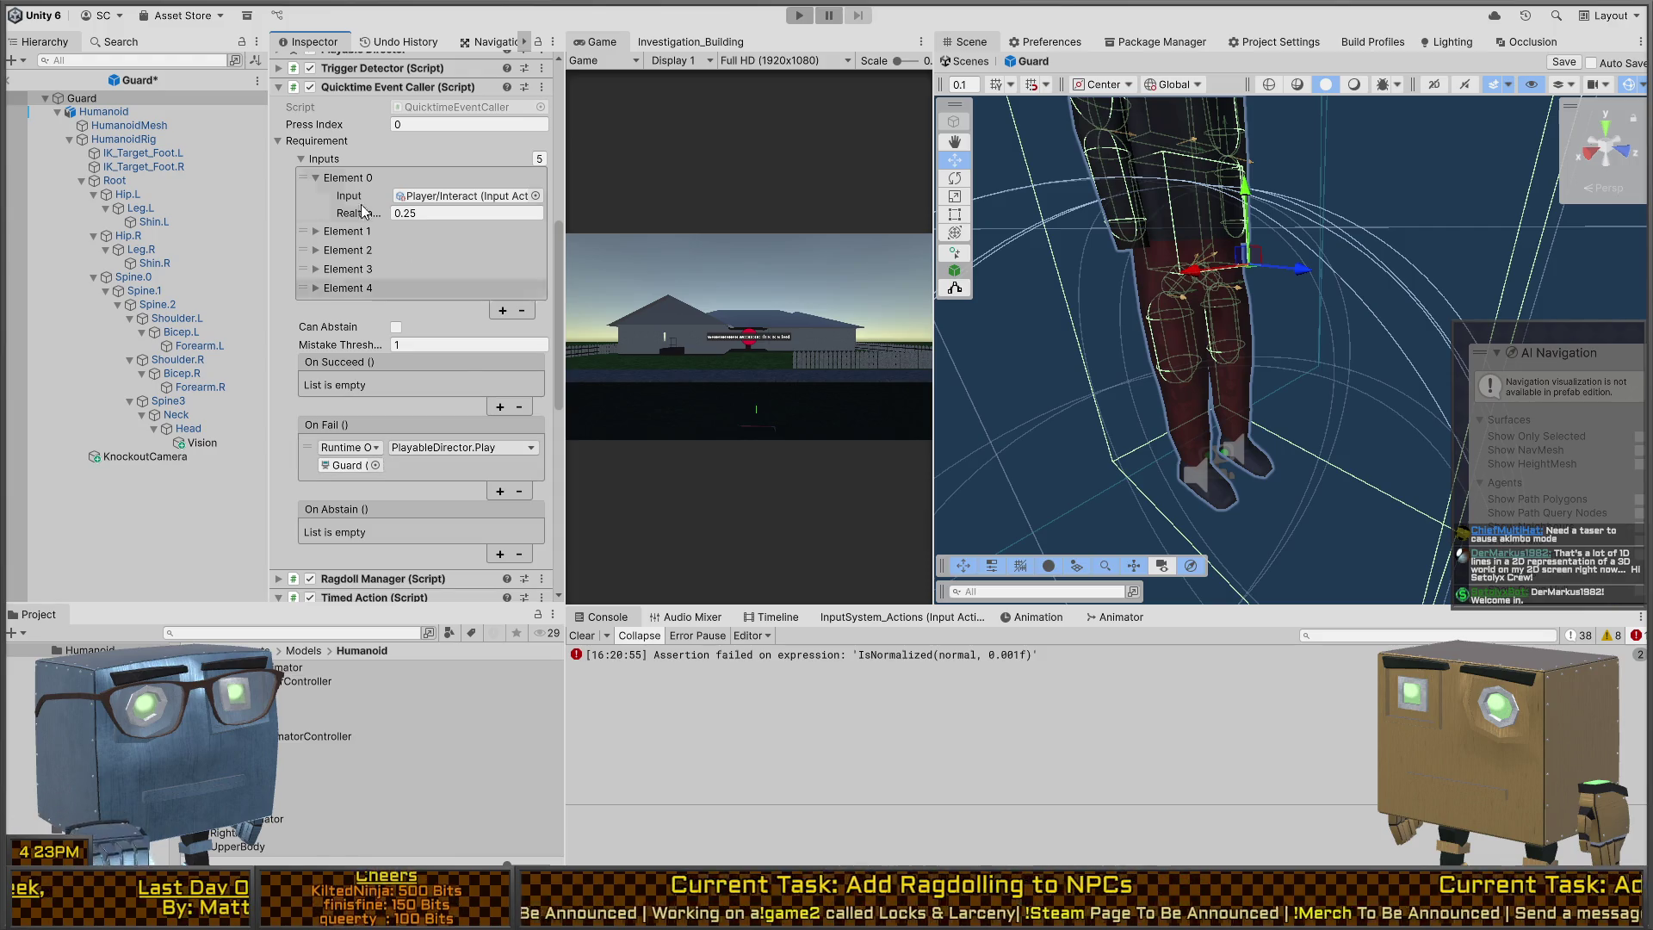
Step: Set the first Timed Action's Duration to 0 and turn off BehaviorGraphAgent.enabled and NavMeshAgent.enabled
{"action": "scroll", "coordinate": [395, 412], "scroll_direction": "down", "scroll_amount": 2}
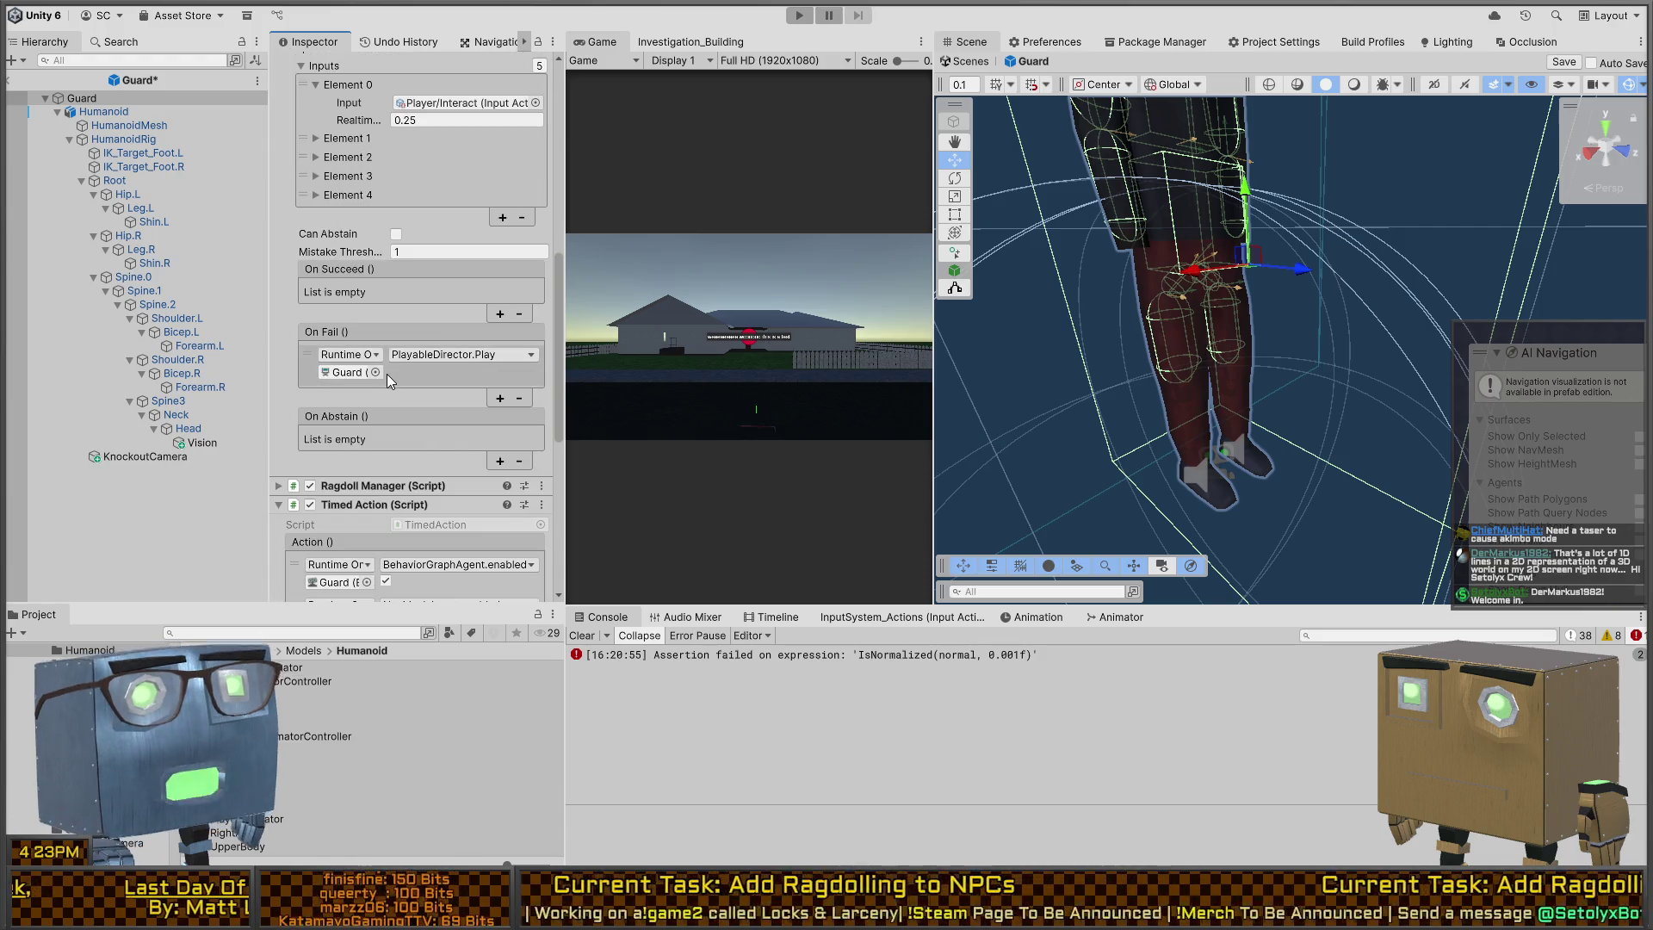
{"action": "scroll", "coordinate": [414, 358], "scroll_direction": "down", "scroll_amount": 5}
{"action": "scroll", "coordinate": [414, 358], "scroll_direction": "down", "scroll_amount": 3}
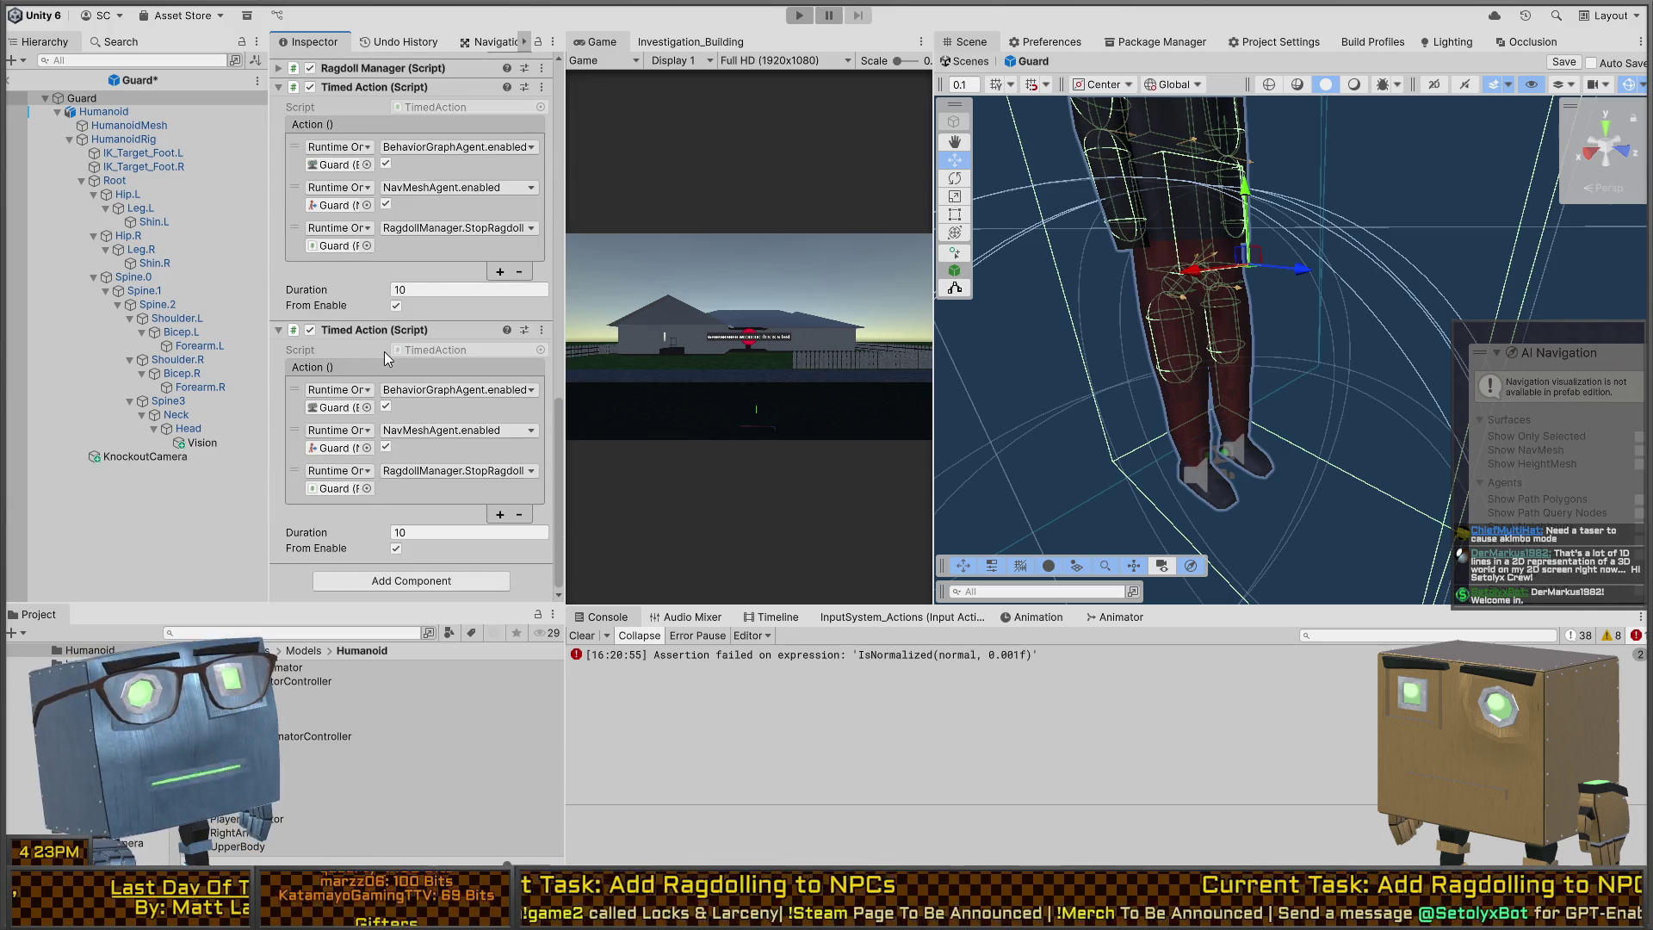
{"action": "scroll", "coordinate": [396, 327], "scroll_direction": "up", "scroll_amount": 2}
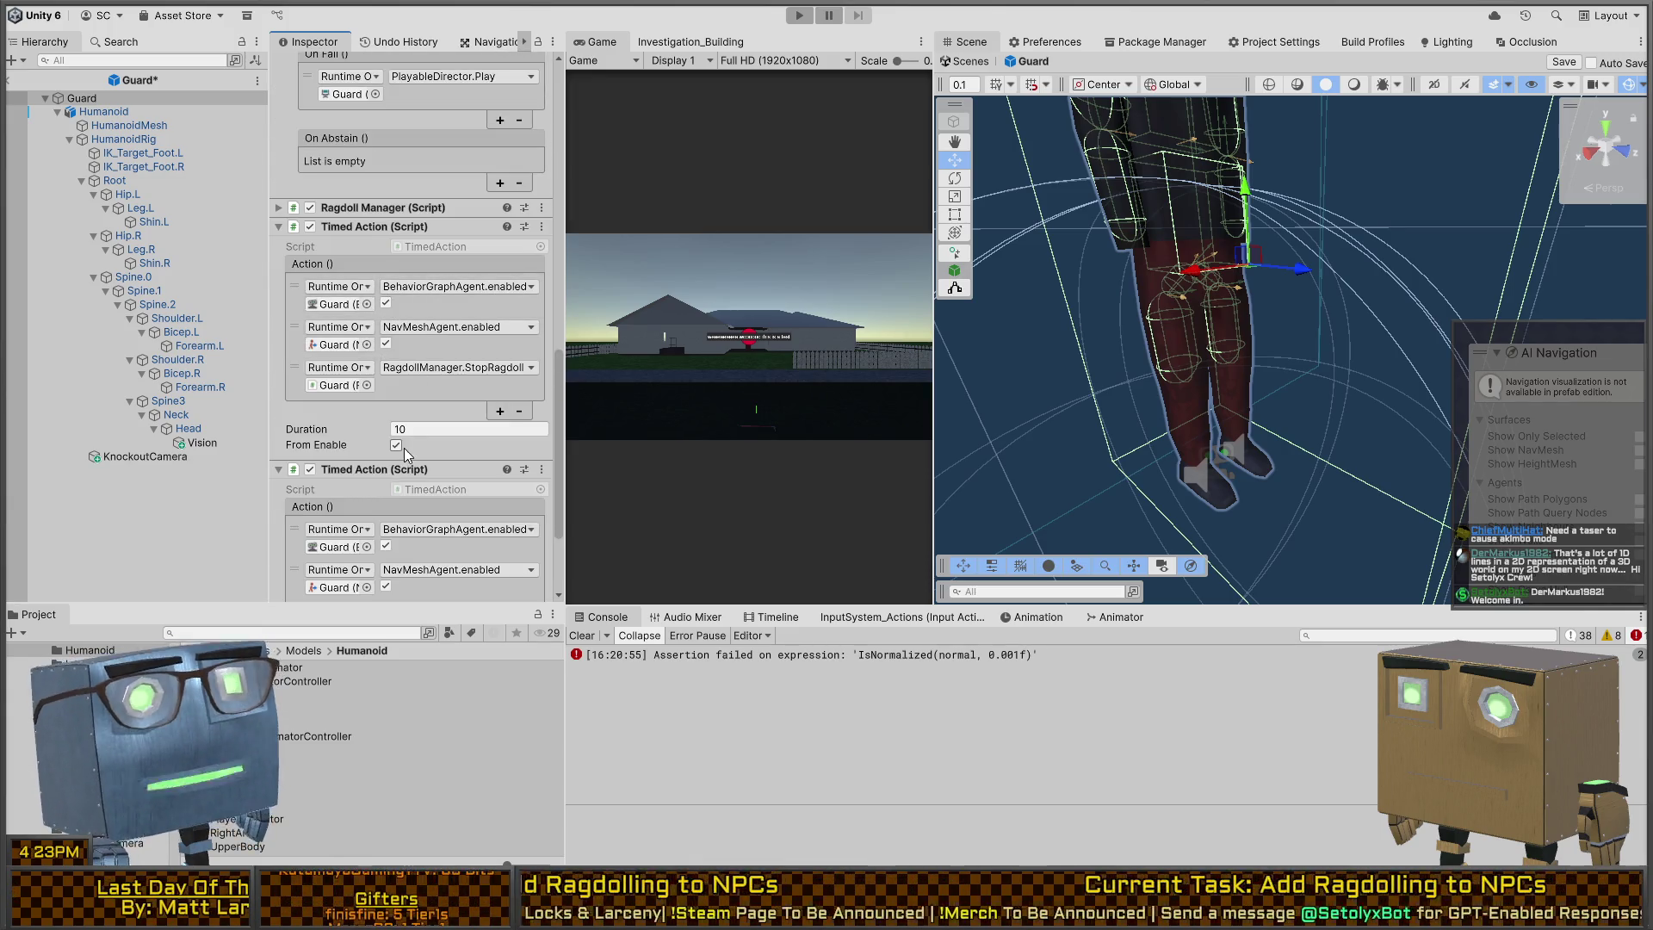
{"action": "left_click", "coordinate": [464, 428]}
{"action": "type", "text": "0"}
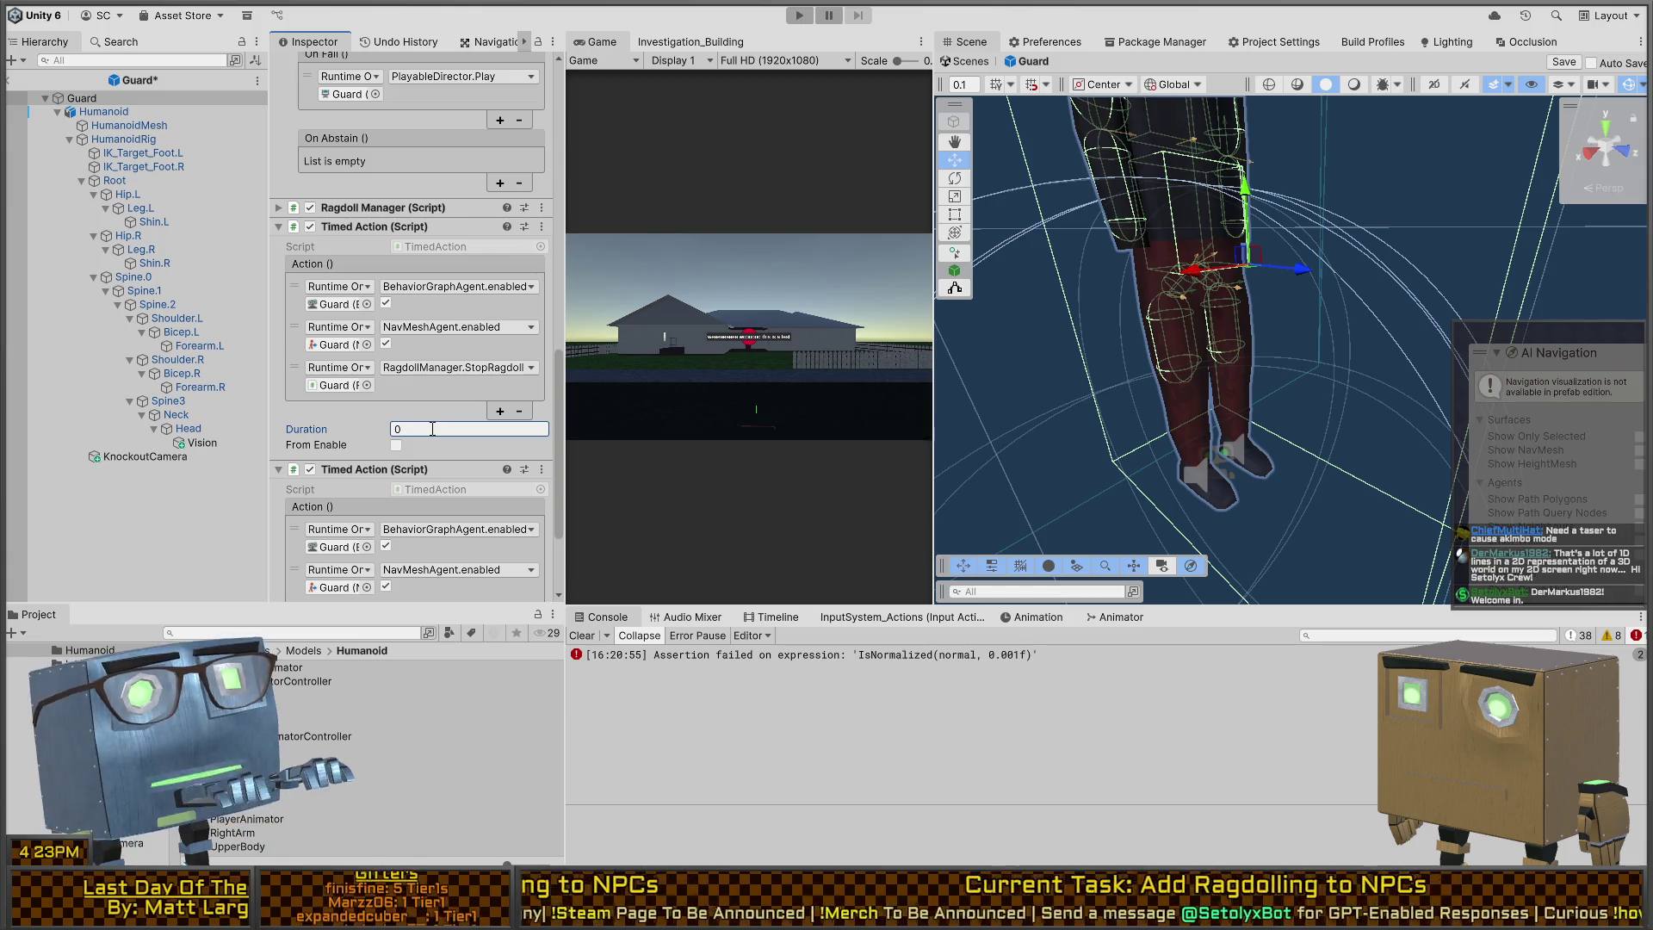
{"action": "left_click", "coordinate": [385, 303]}
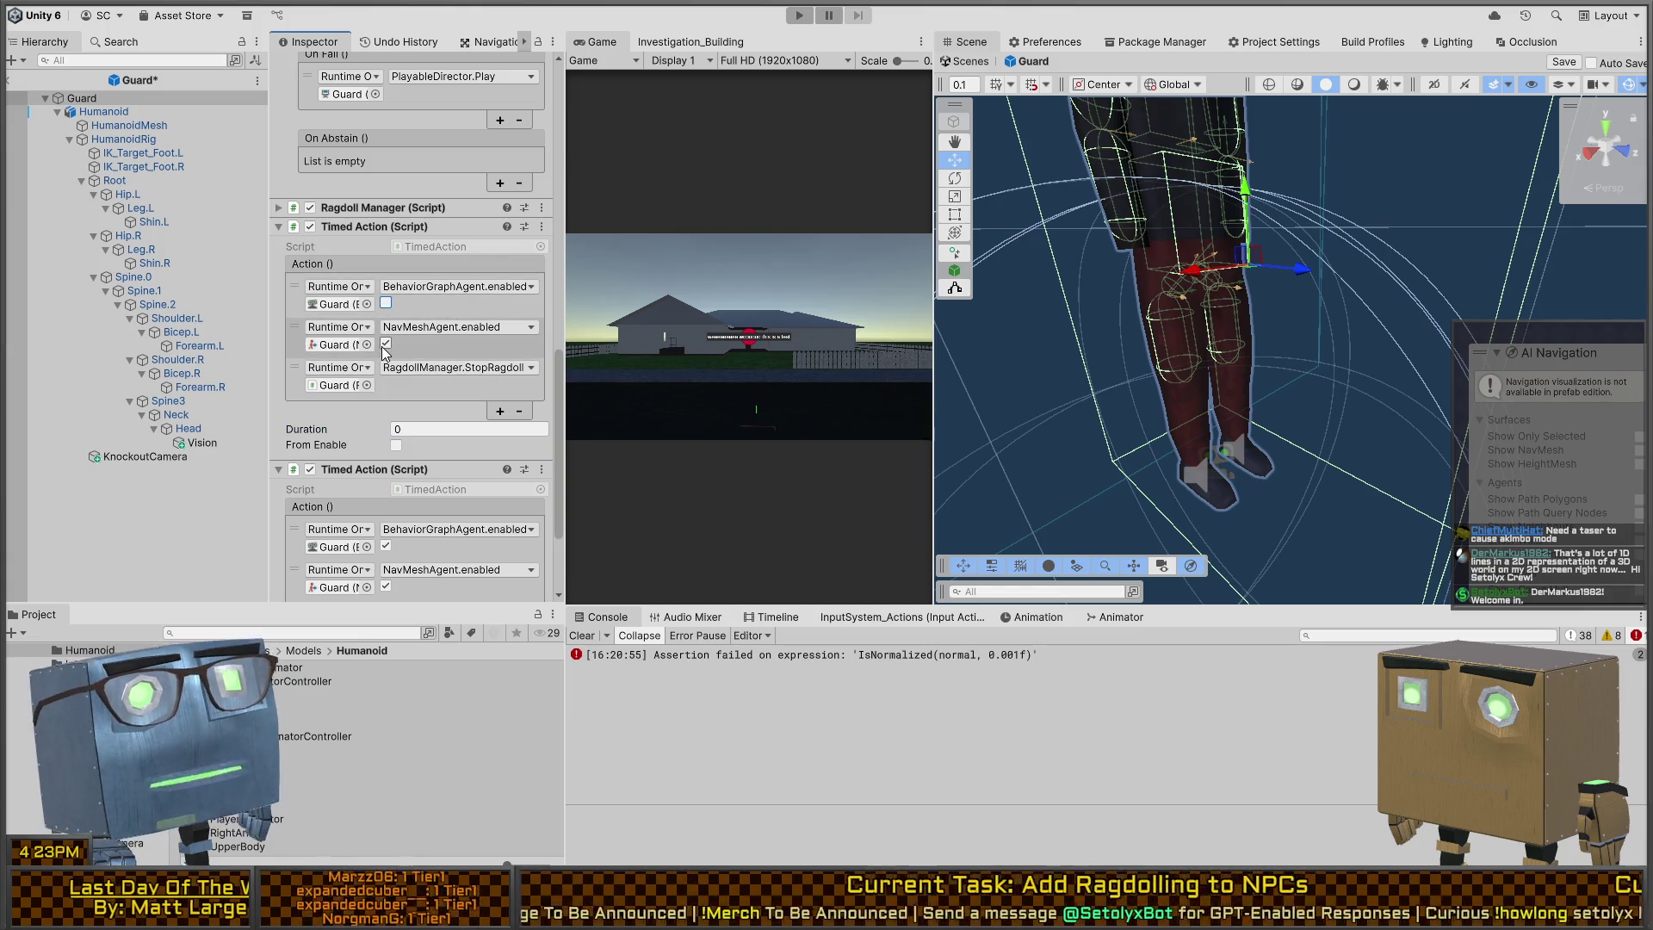
{"action": "left_click", "coordinate": [385, 344]}
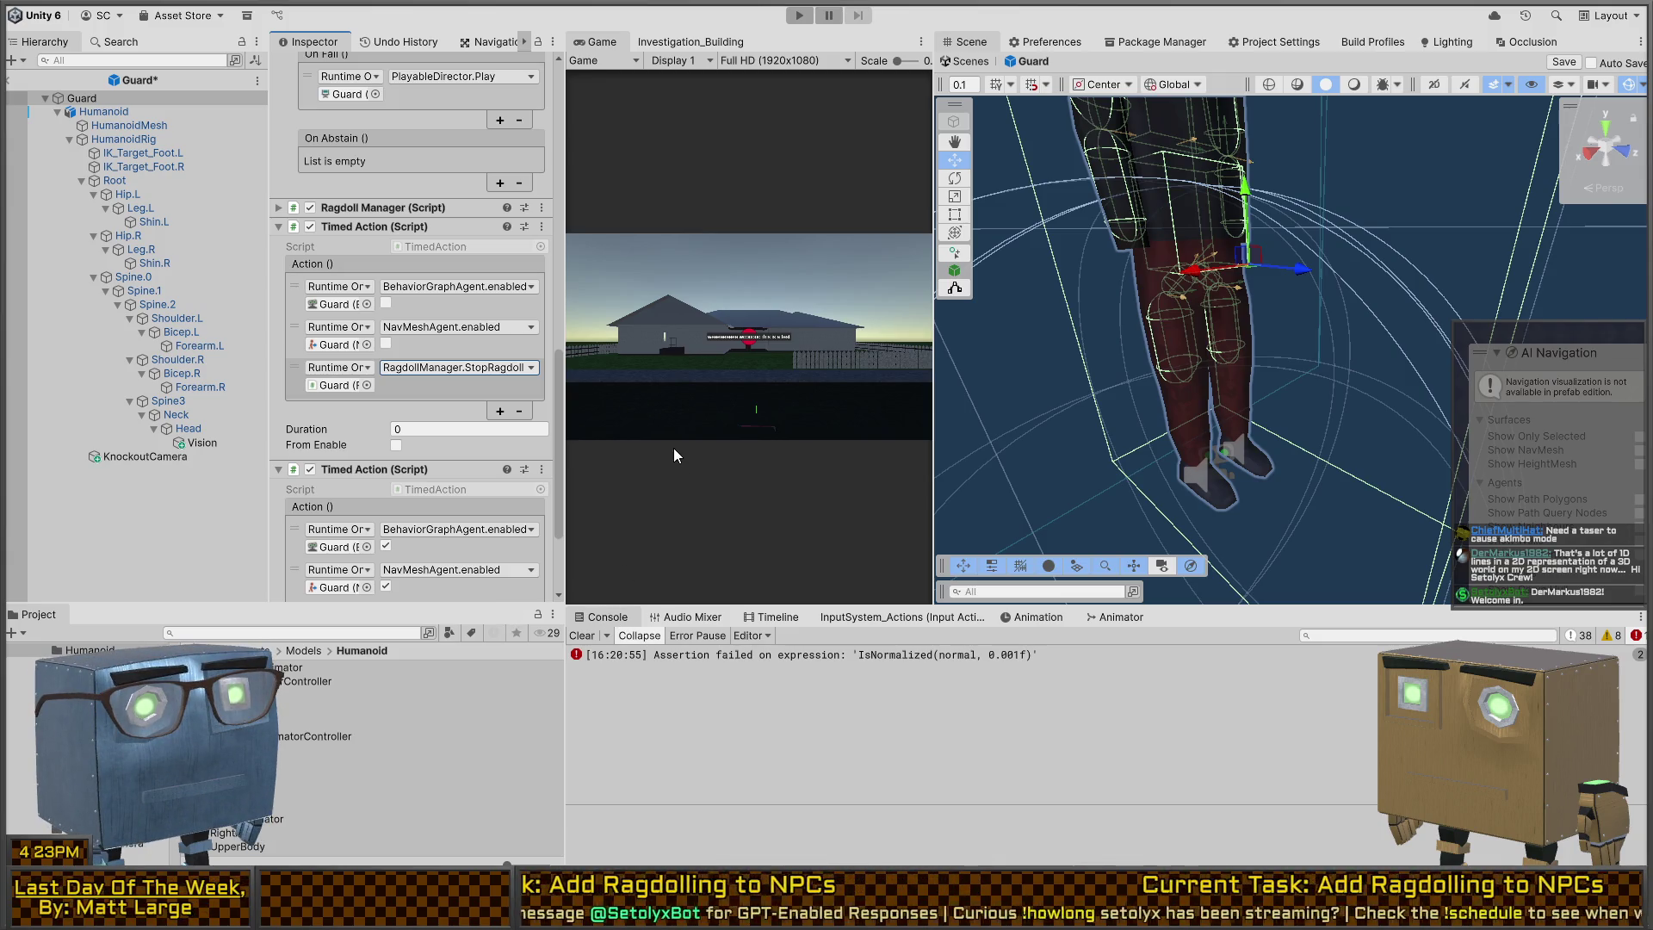
{"action": "scroll", "coordinate": [357, 379], "scroll_direction": "up", "scroll_amount": 5}
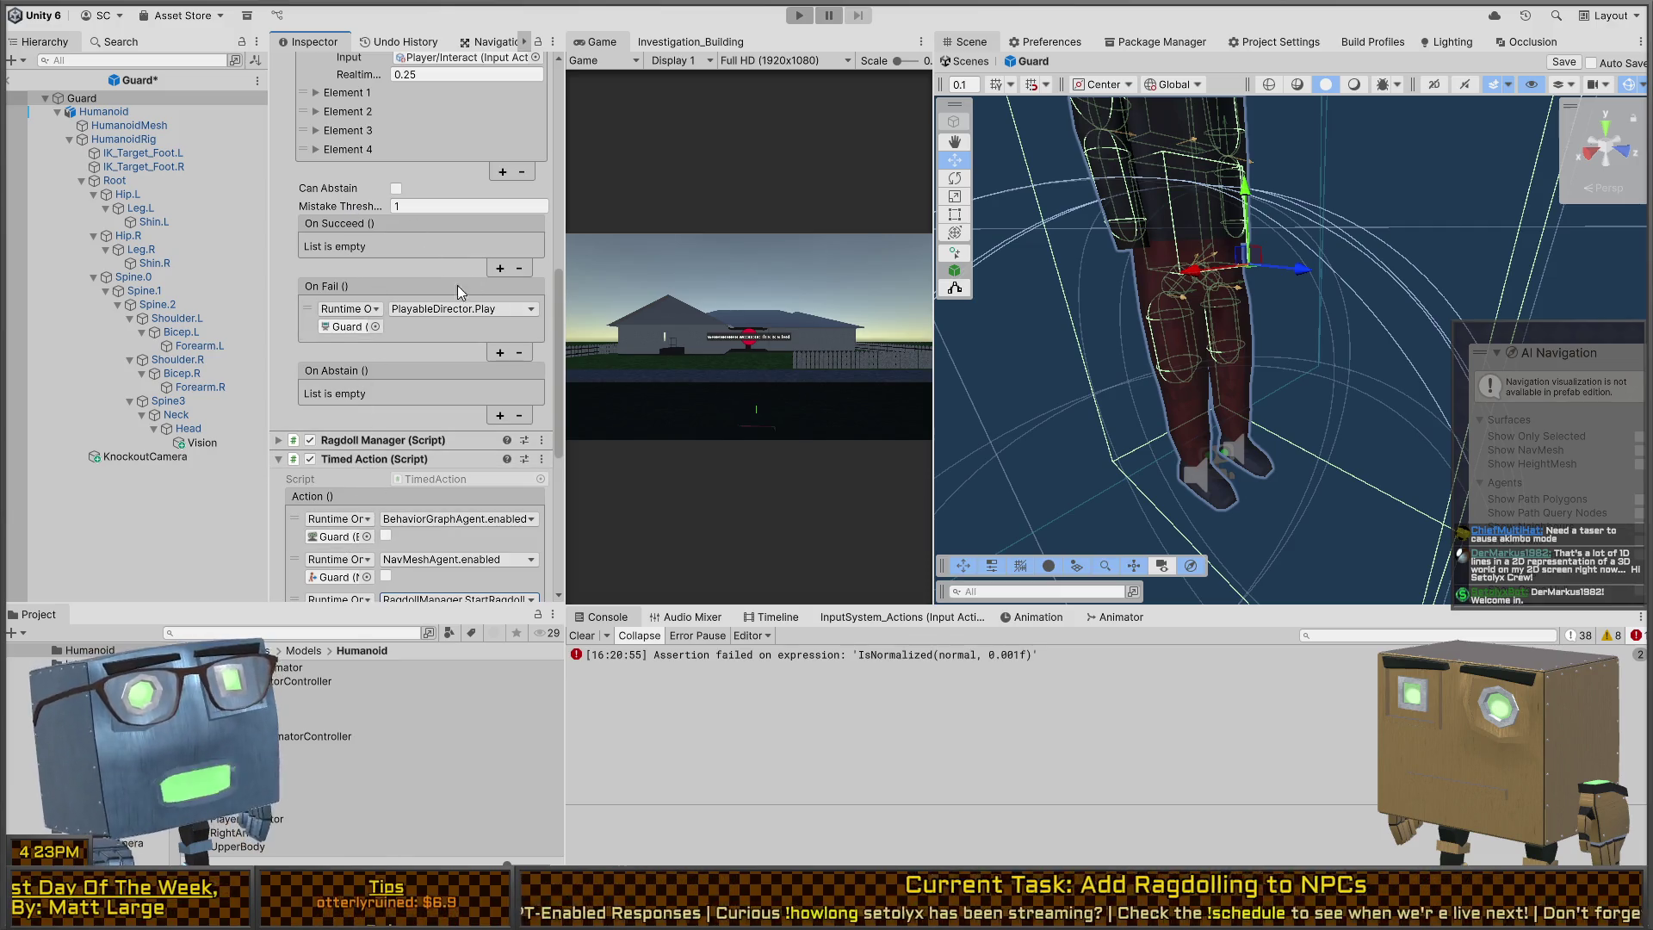
Step: Add a new On Succeed response targeting the Guard object
{"action": "left_click", "coordinate": [500, 267]}
{"action": "left_click_drag", "start_coordinate": [375, 480], "coordinate": [349, 263]}
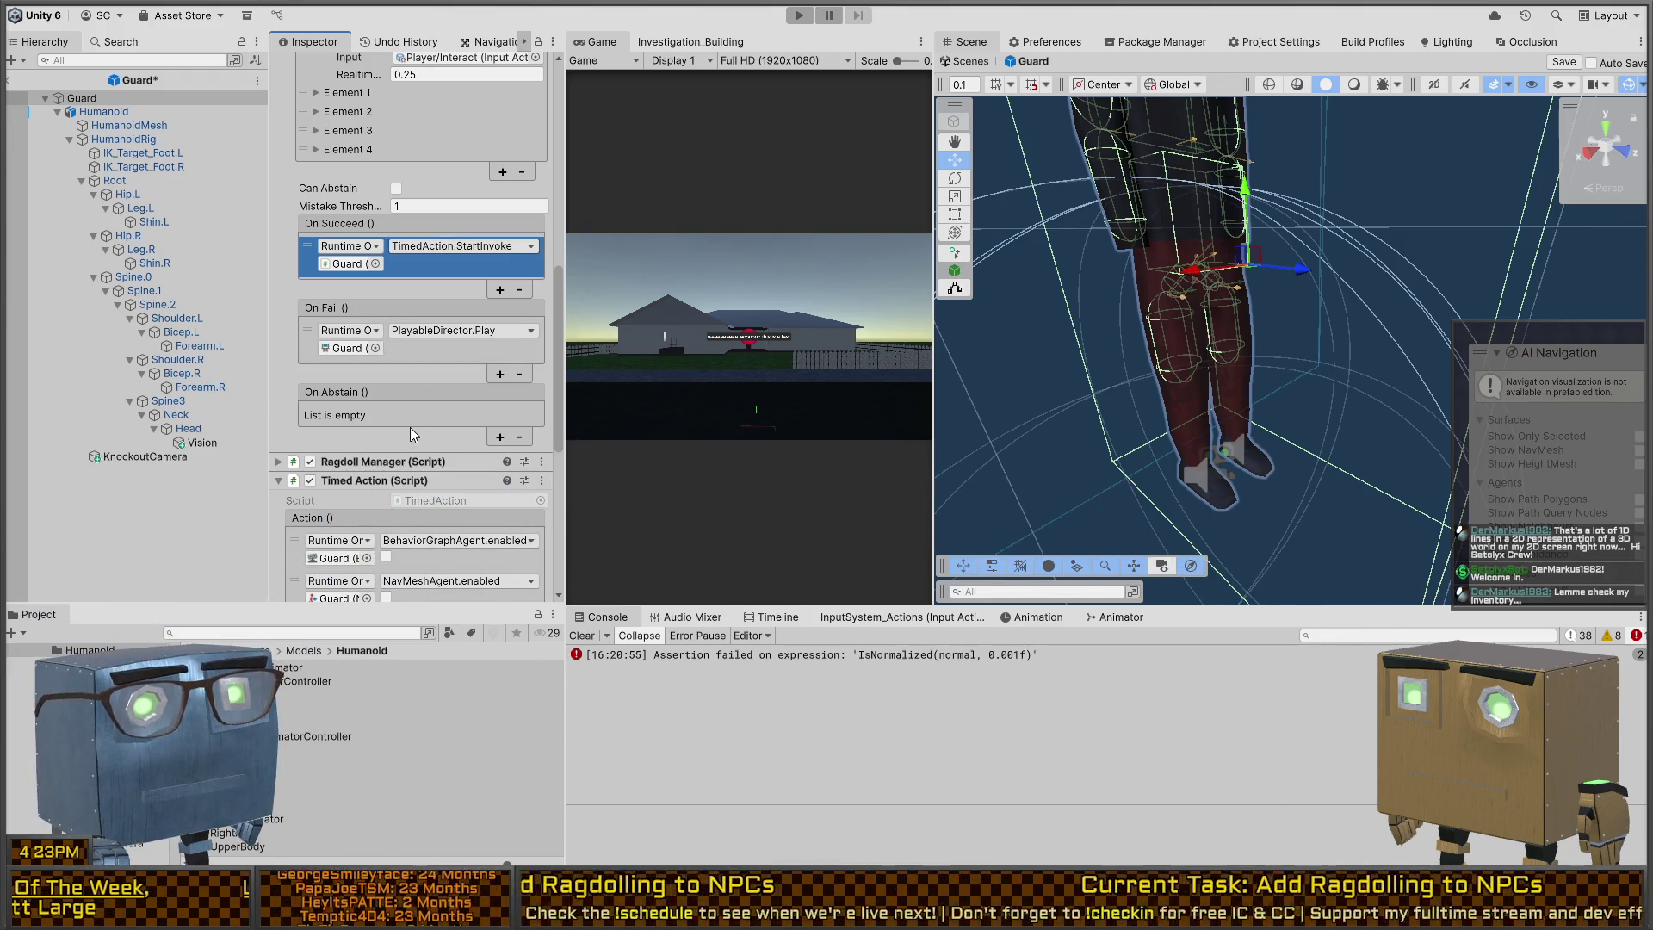
{"action": "scroll", "coordinate": [410, 427], "scroll_direction": "down", "scroll_amount": 3}
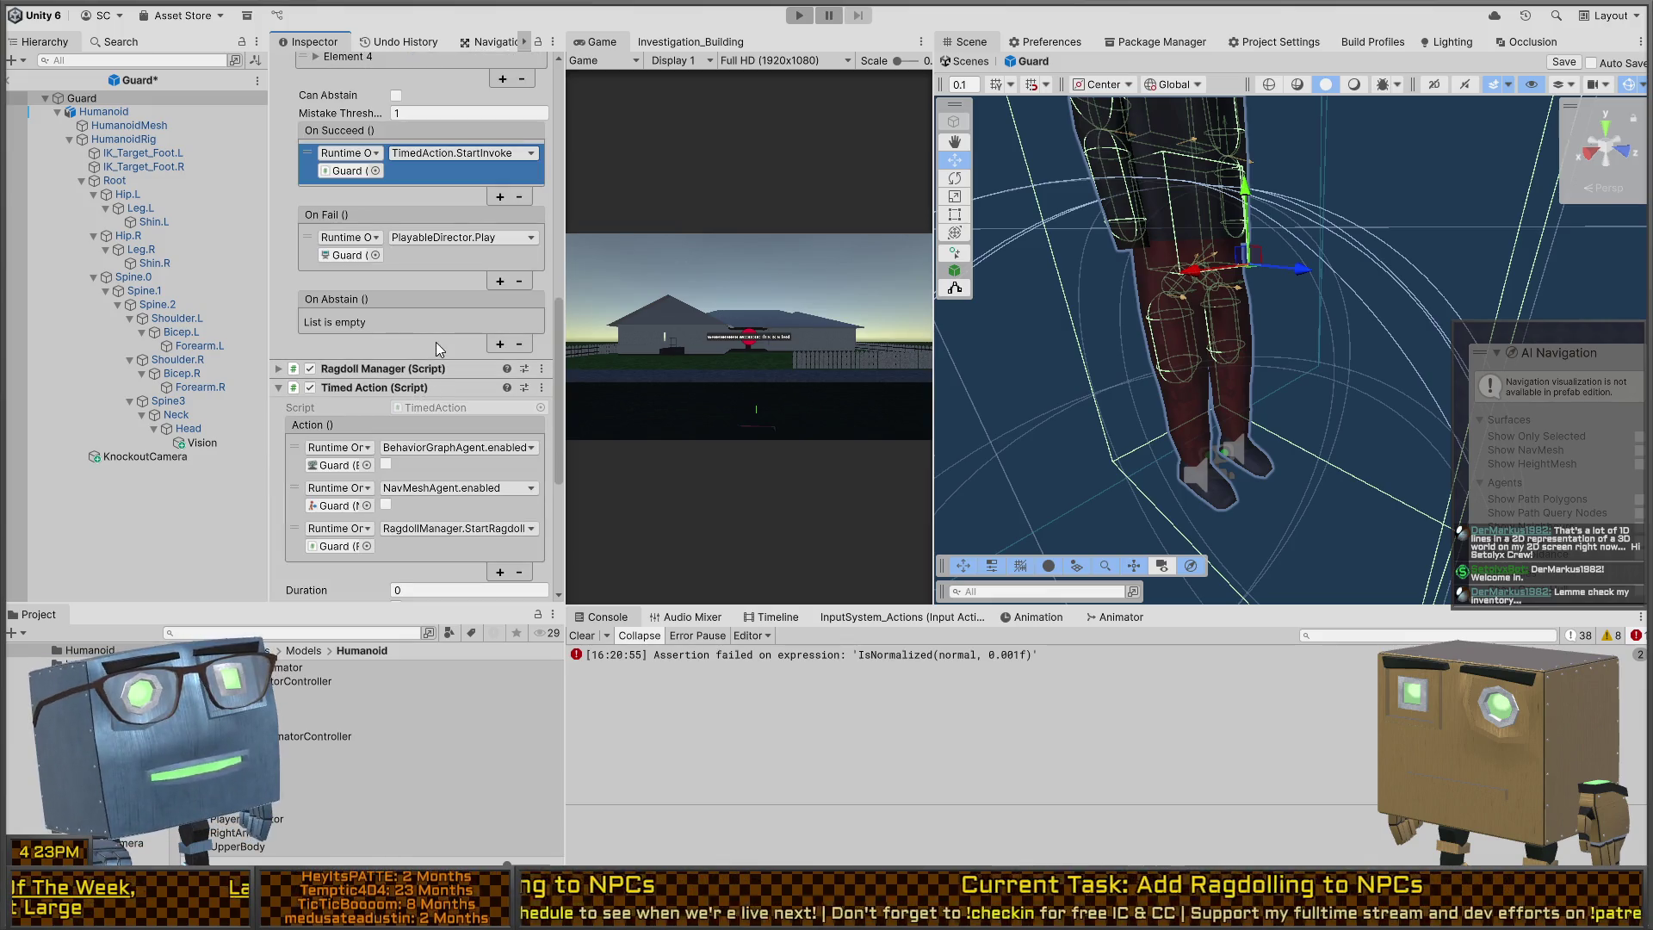
{"action": "scroll", "coordinate": [404, 359], "scroll_direction": "down", "scroll_amount": 6}
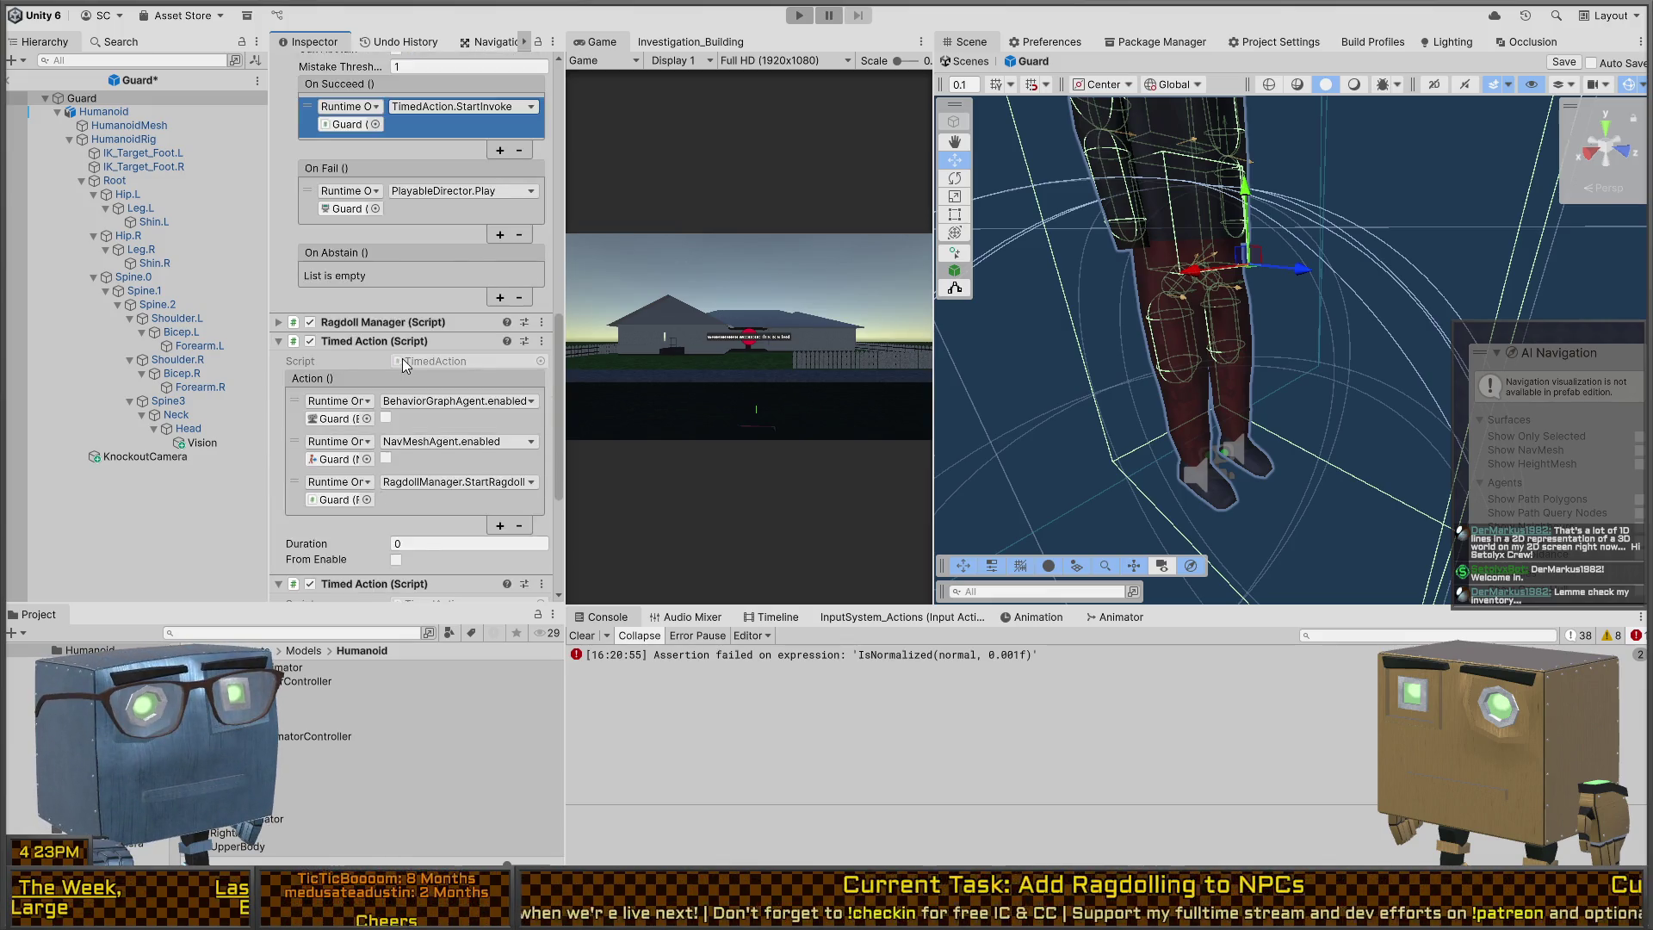
{"action": "scroll", "coordinate": [404, 360], "scroll_direction": "down", "scroll_amount": 4}
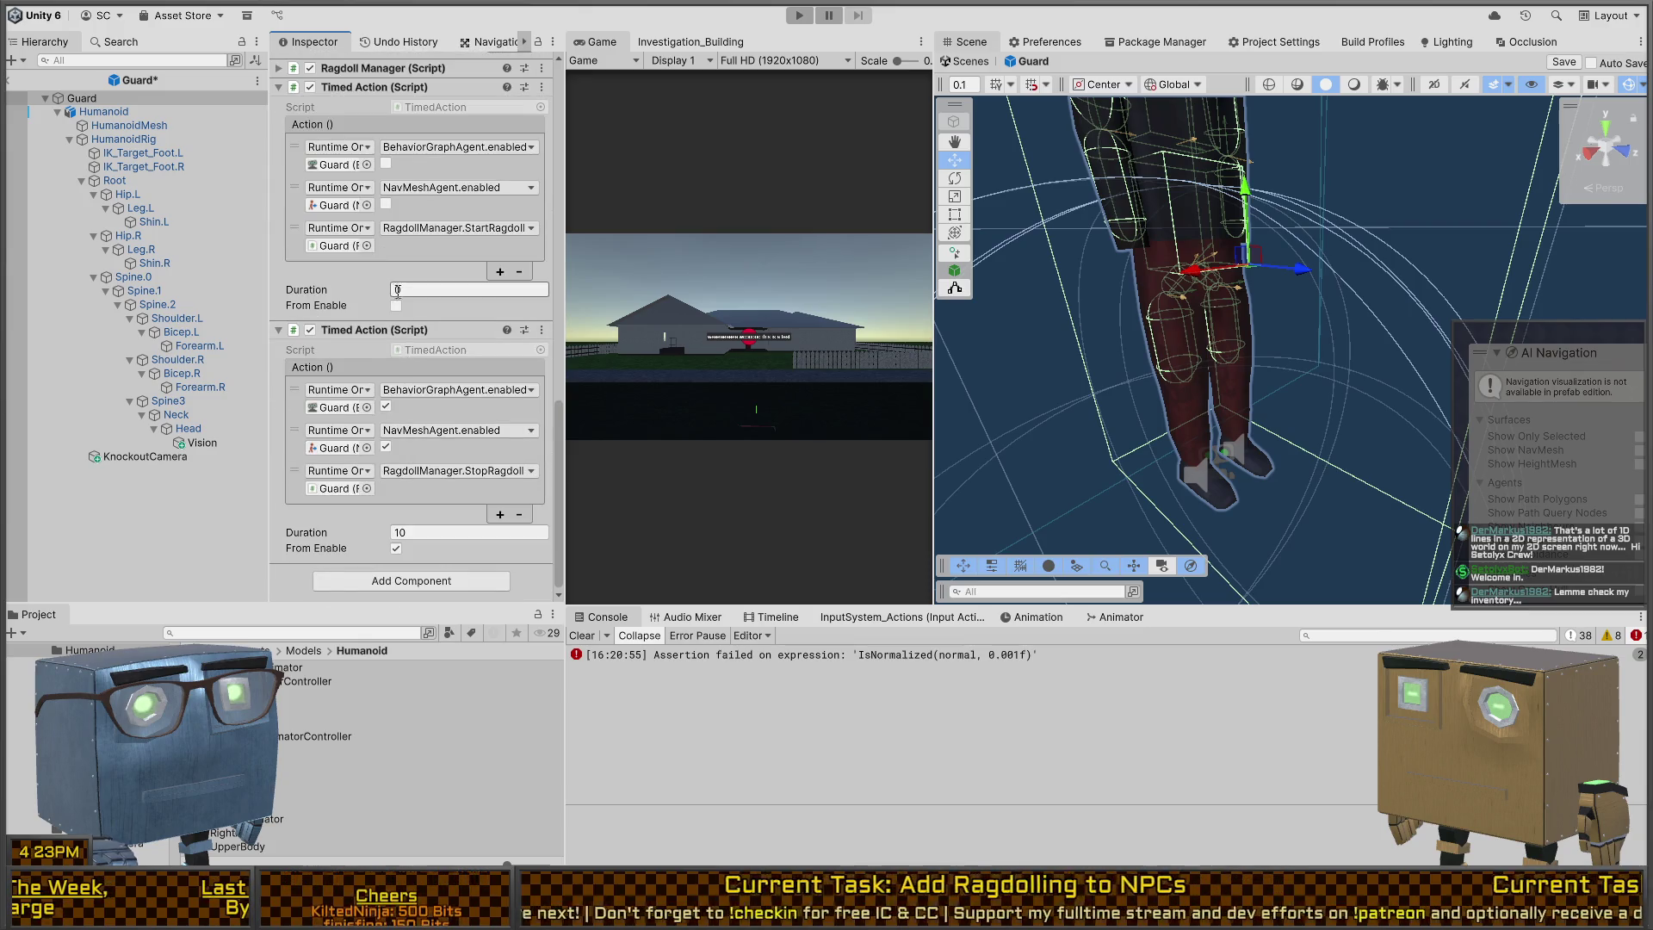
Step: Disable the second Timed Action and add a Guard action setting TimedAction.enabled to true
{"action": "left_click", "coordinate": [310, 329]}
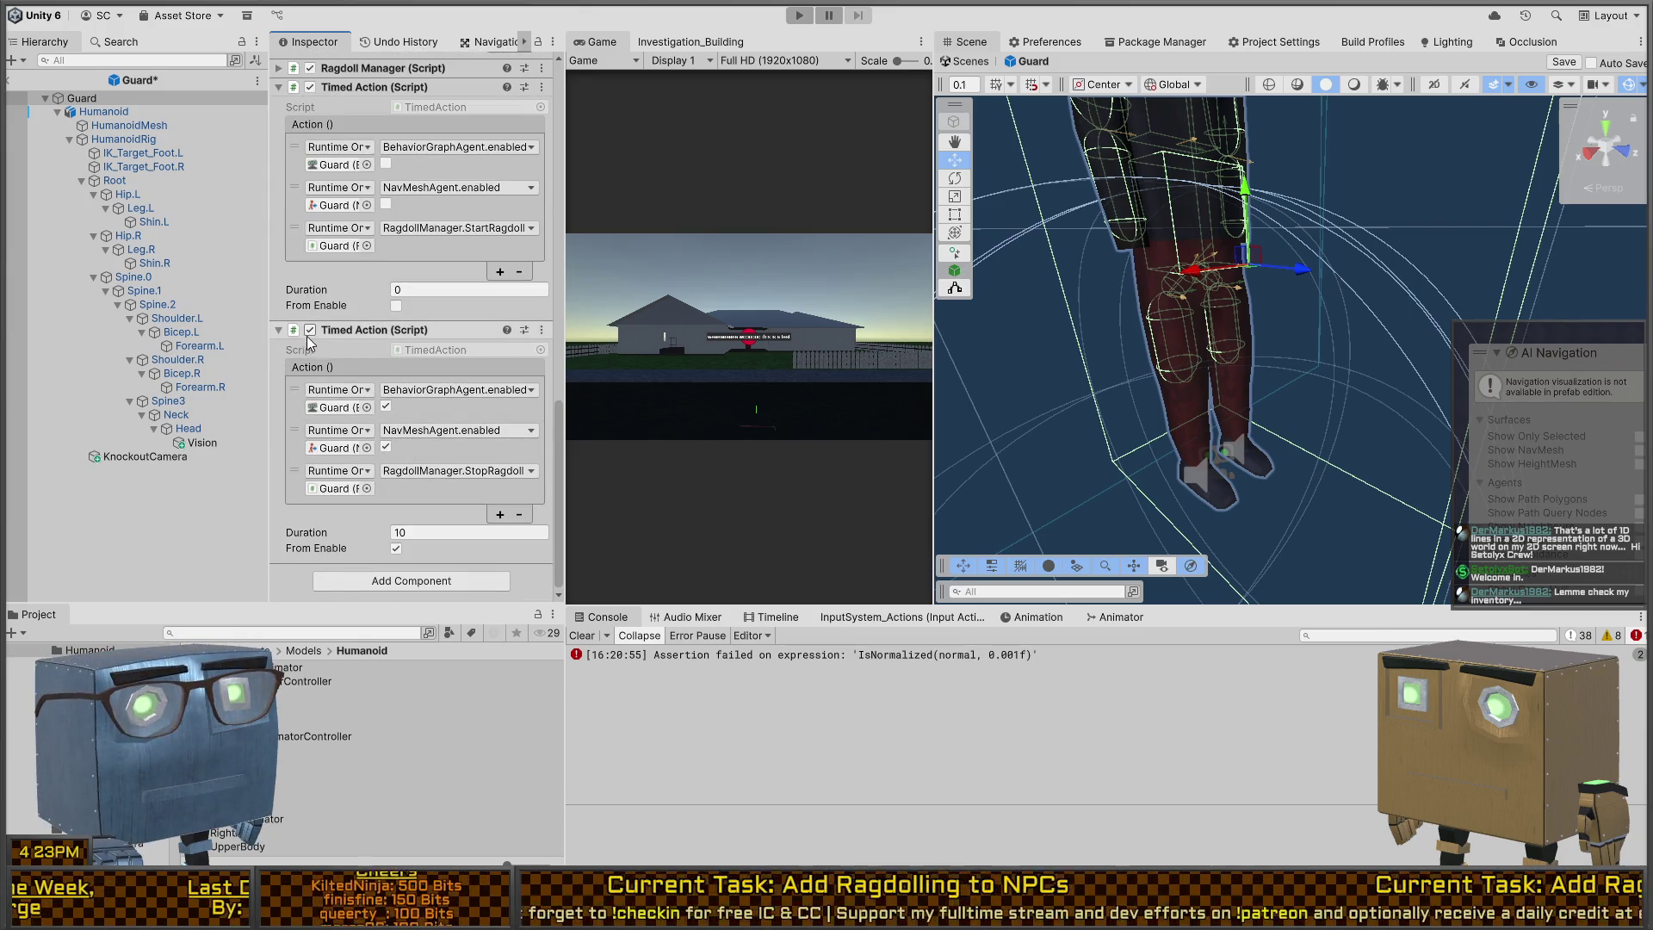
{"action": "left_click", "coordinate": [499, 271]}
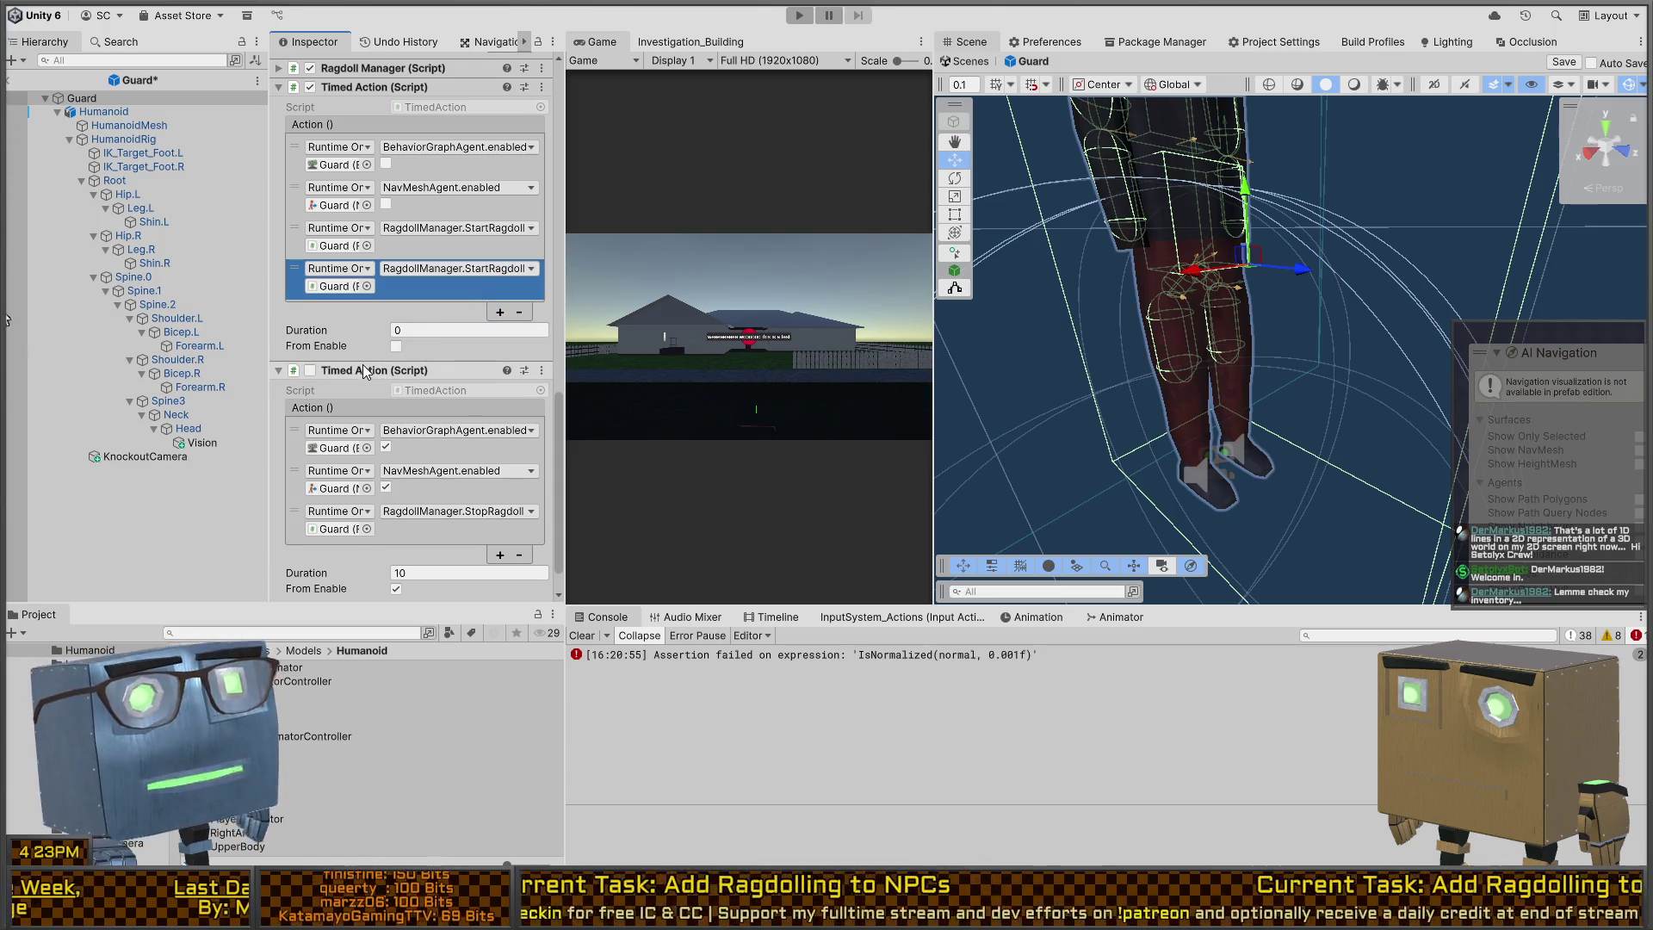
{"action": "left_click_drag", "start_coordinate": [370, 371], "coordinate": [336, 286]}
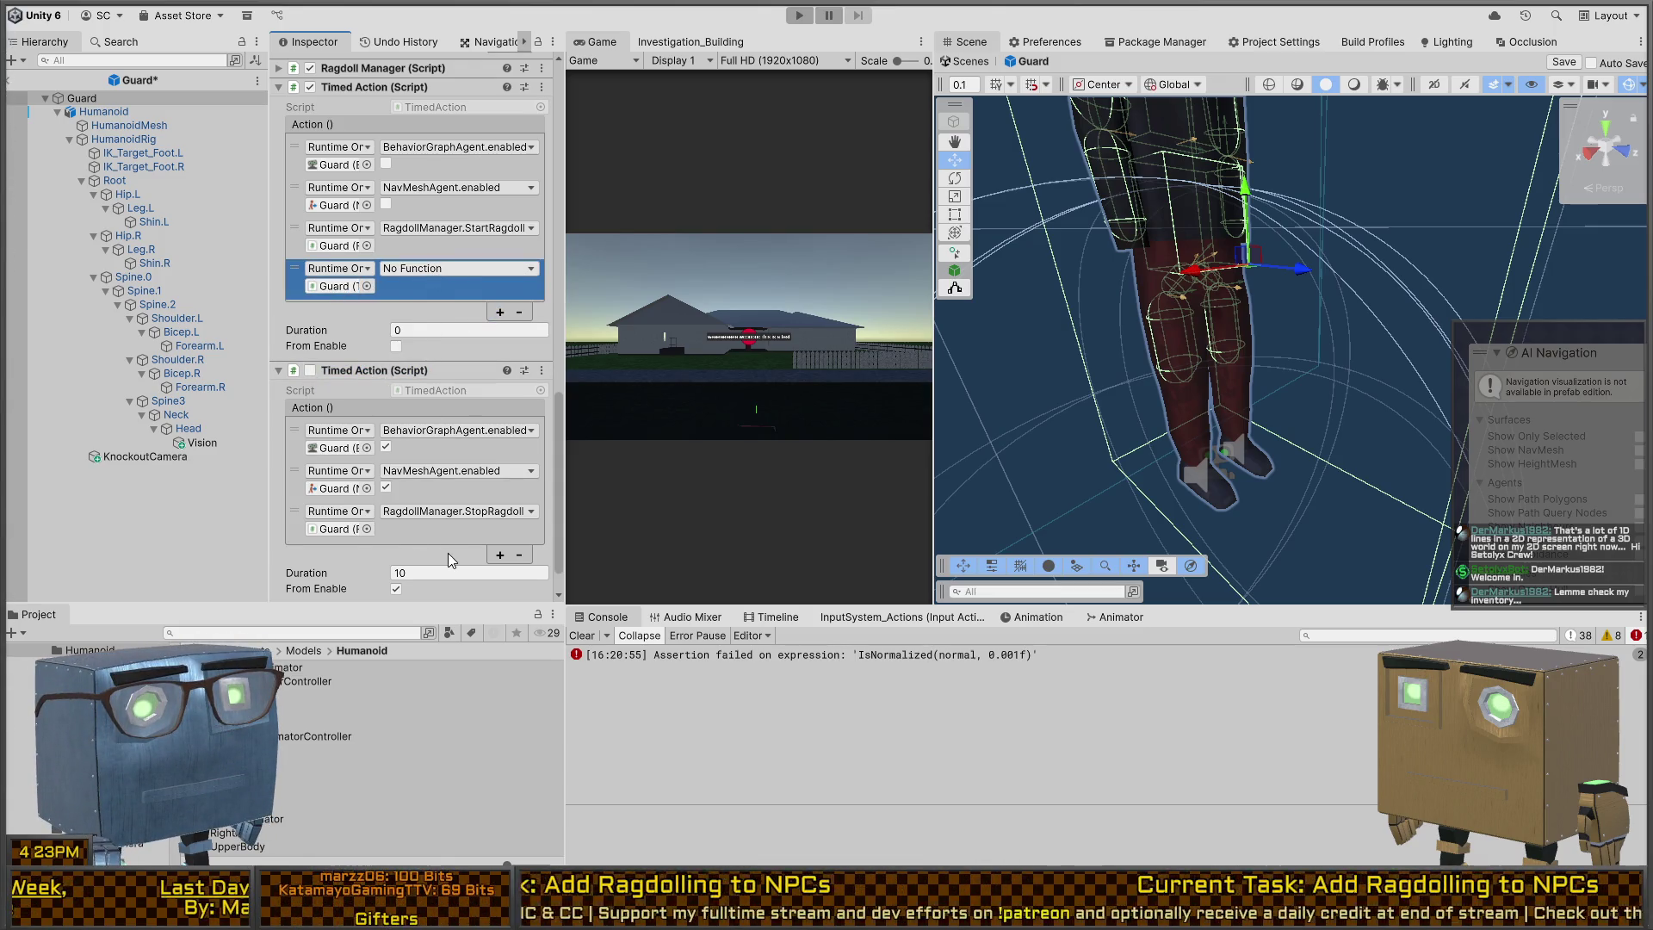
{"action": "left_click", "coordinate": [642, 571]}
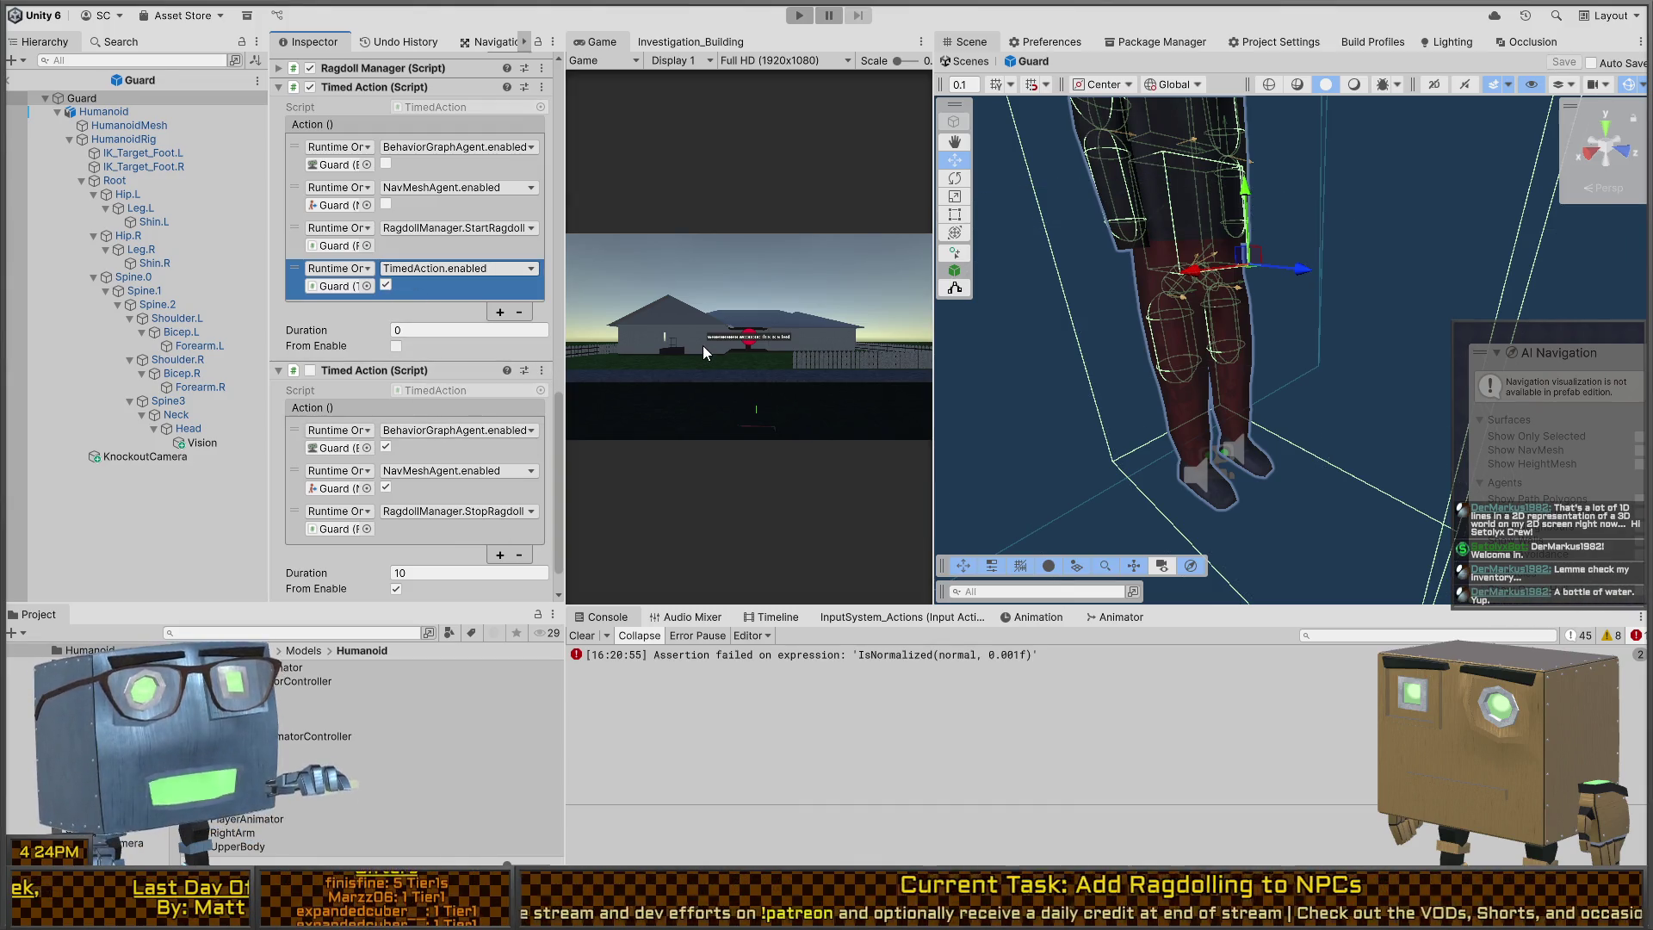
Step: Confirm the On Succeed response calls TimedAction.StartInvoke, then enter Play mode
{"action": "left_click", "coordinate": [799, 357]}
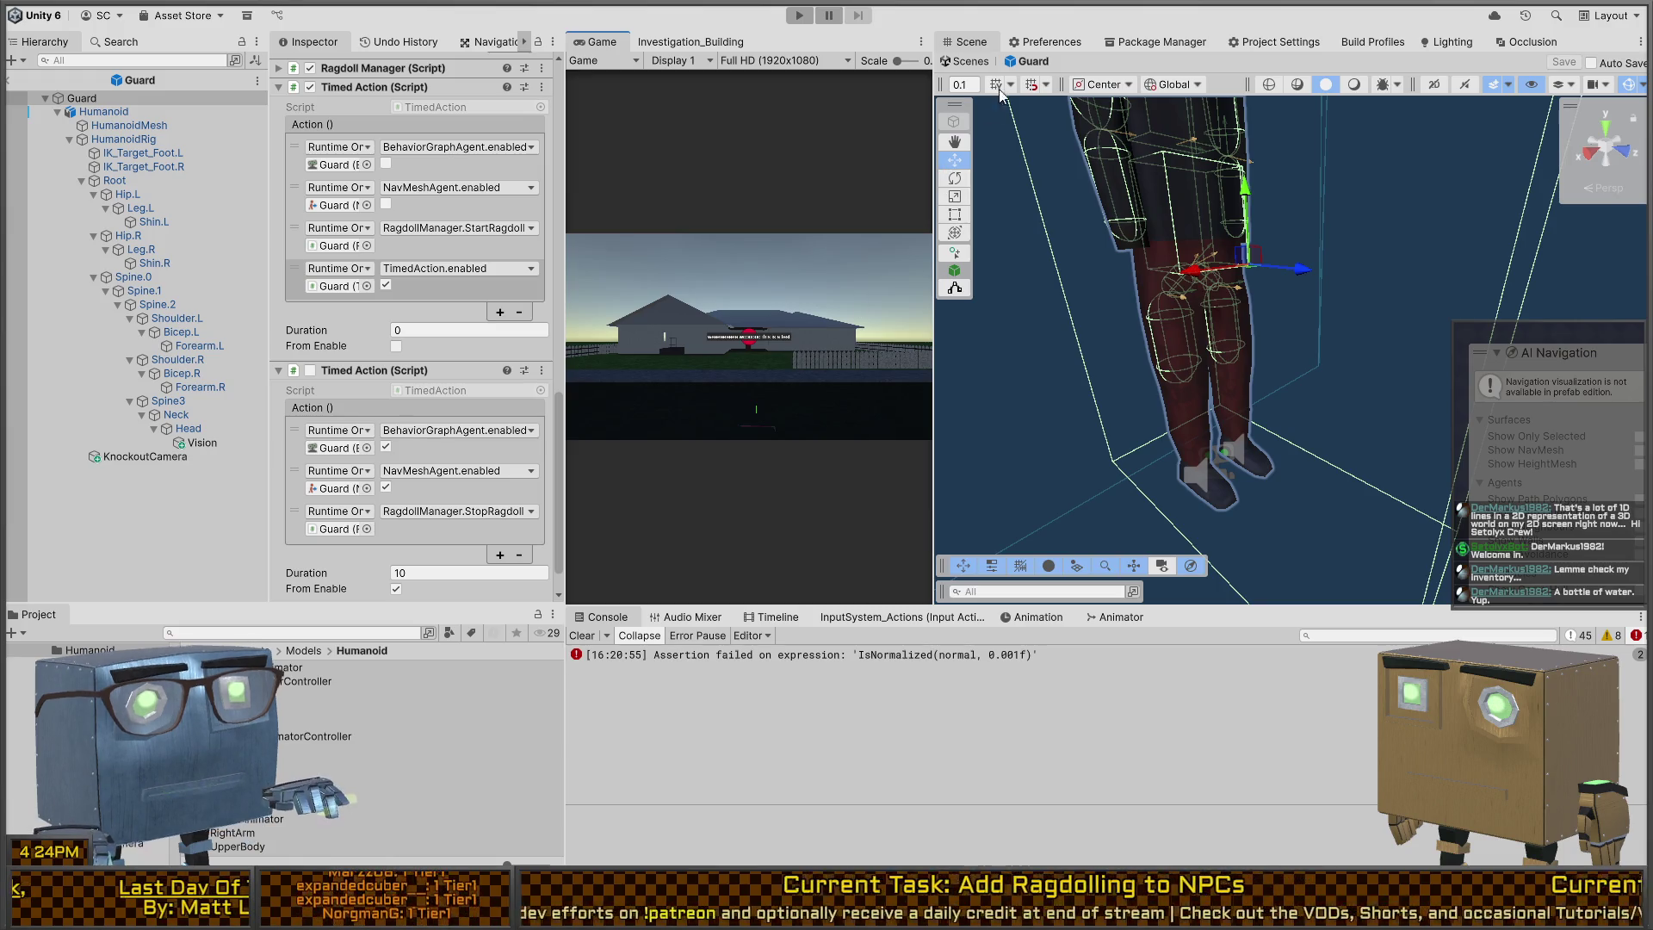
{"action": "scroll", "coordinate": [369, 403], "scroll_direction": "up", "scroll_amount": 10}
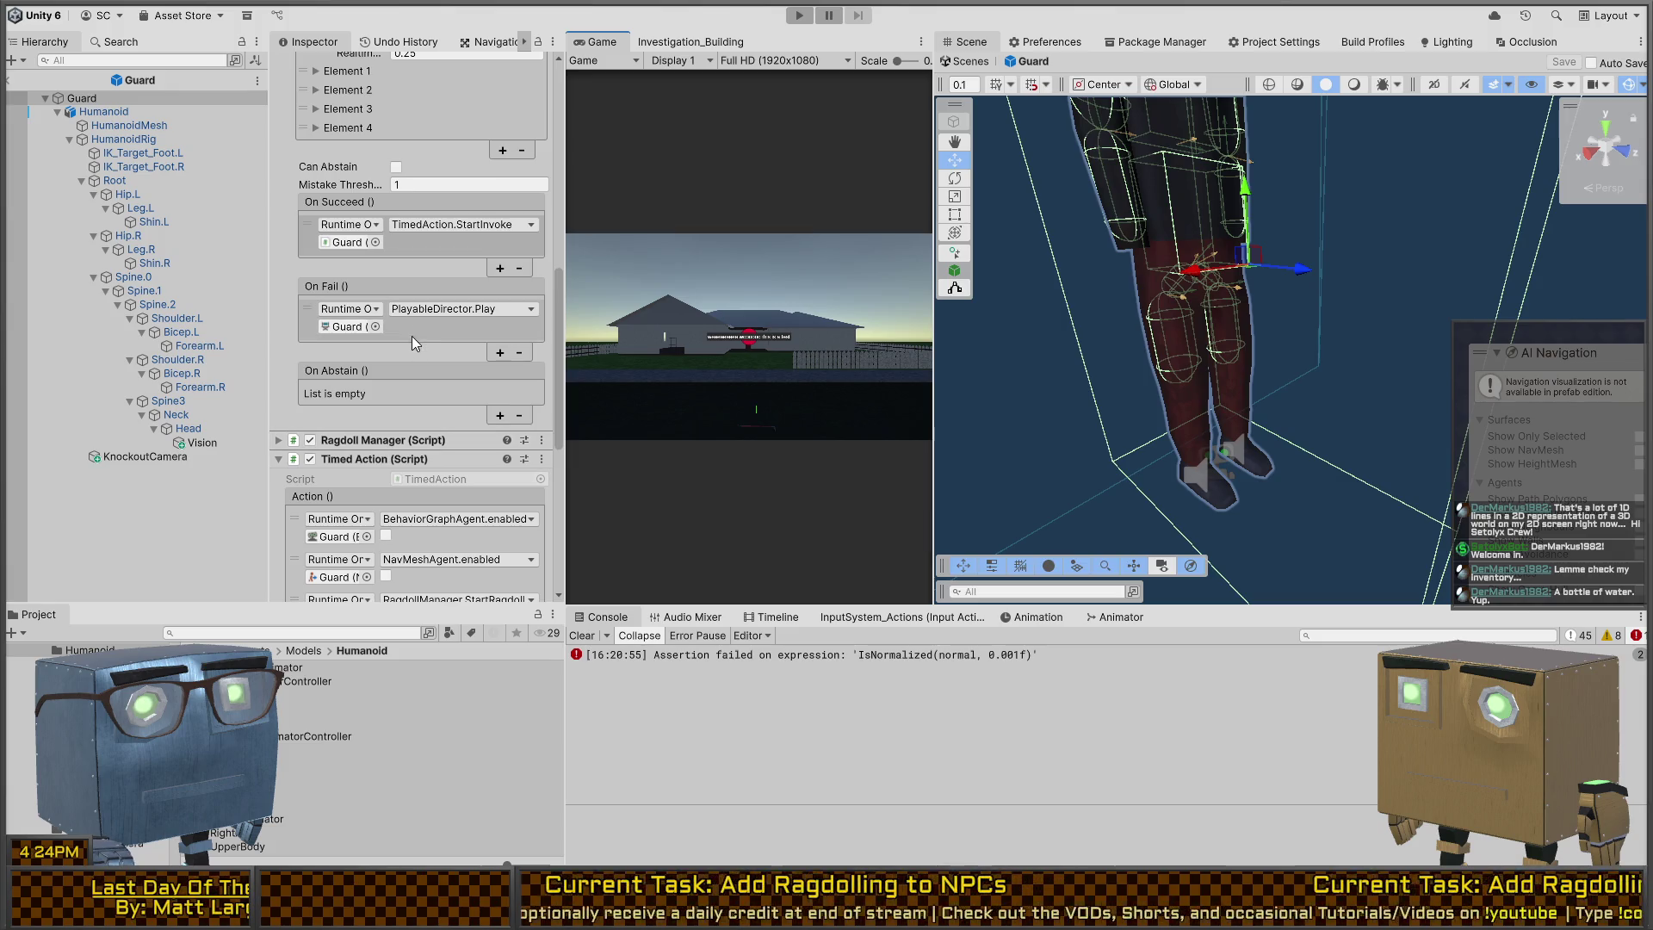
{"action": "left_click", "coordinate": [433, 225]}
{"action": "key", "text": "ctrl+p"}
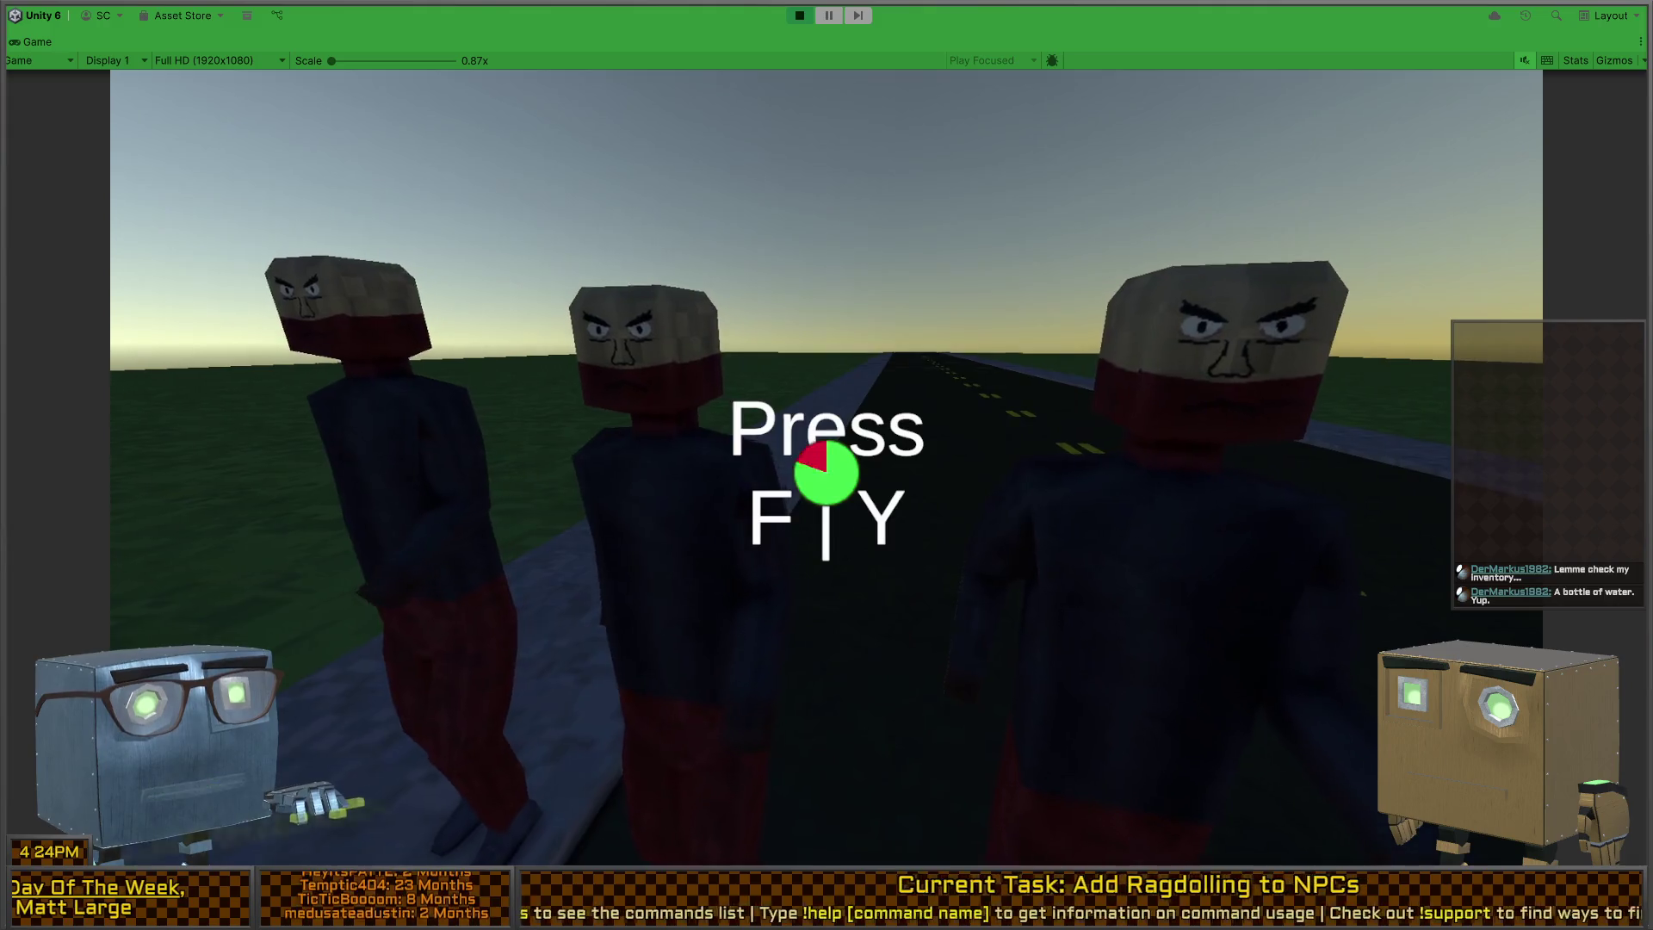
Step: Answer the quicktime prompt with F until Success! appears, then stop the game
{"action": "key", "text": "f"}
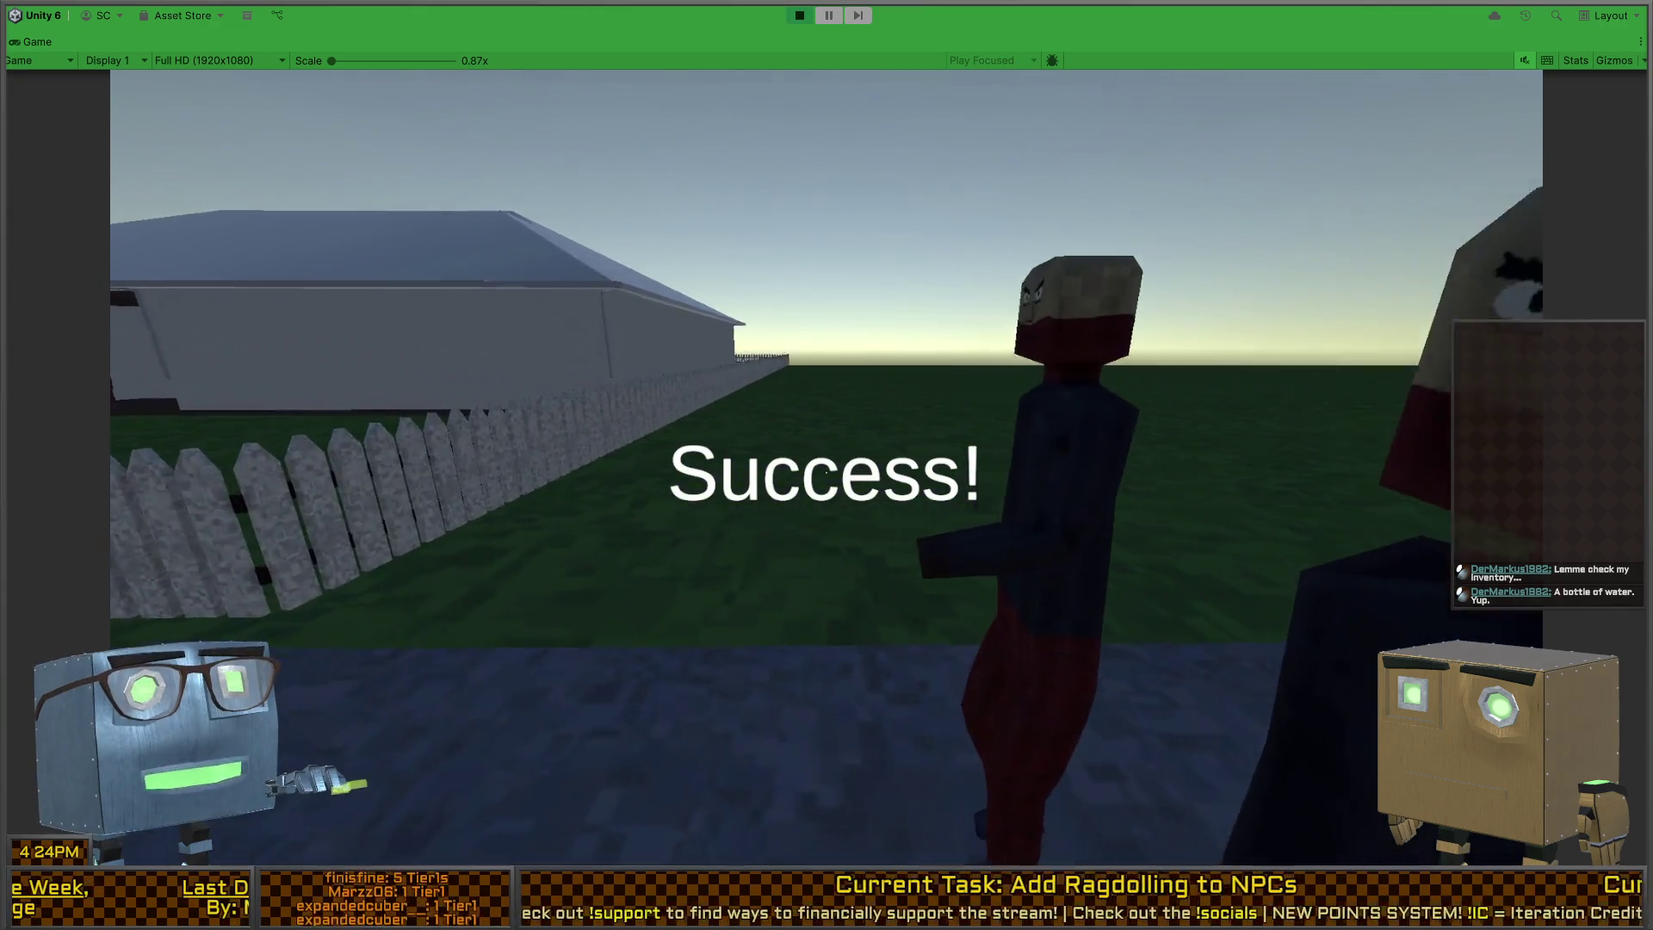
{"action": "key", "text": "ctrl+p"}
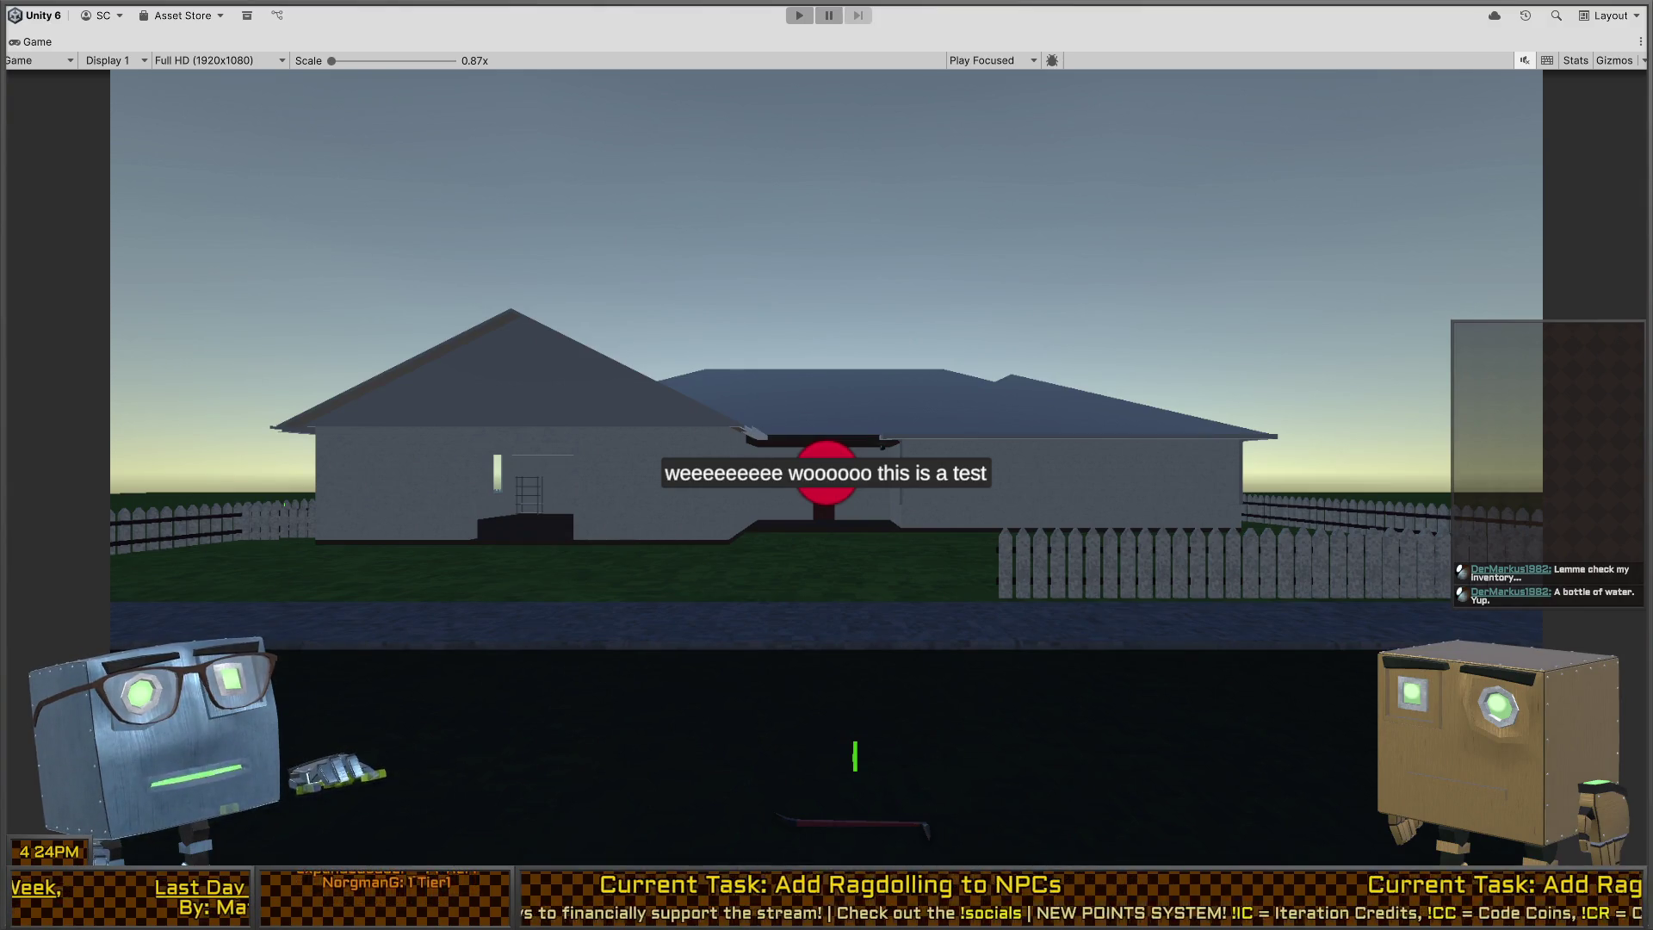
{"action": "key", "text": "alt+Tab"}
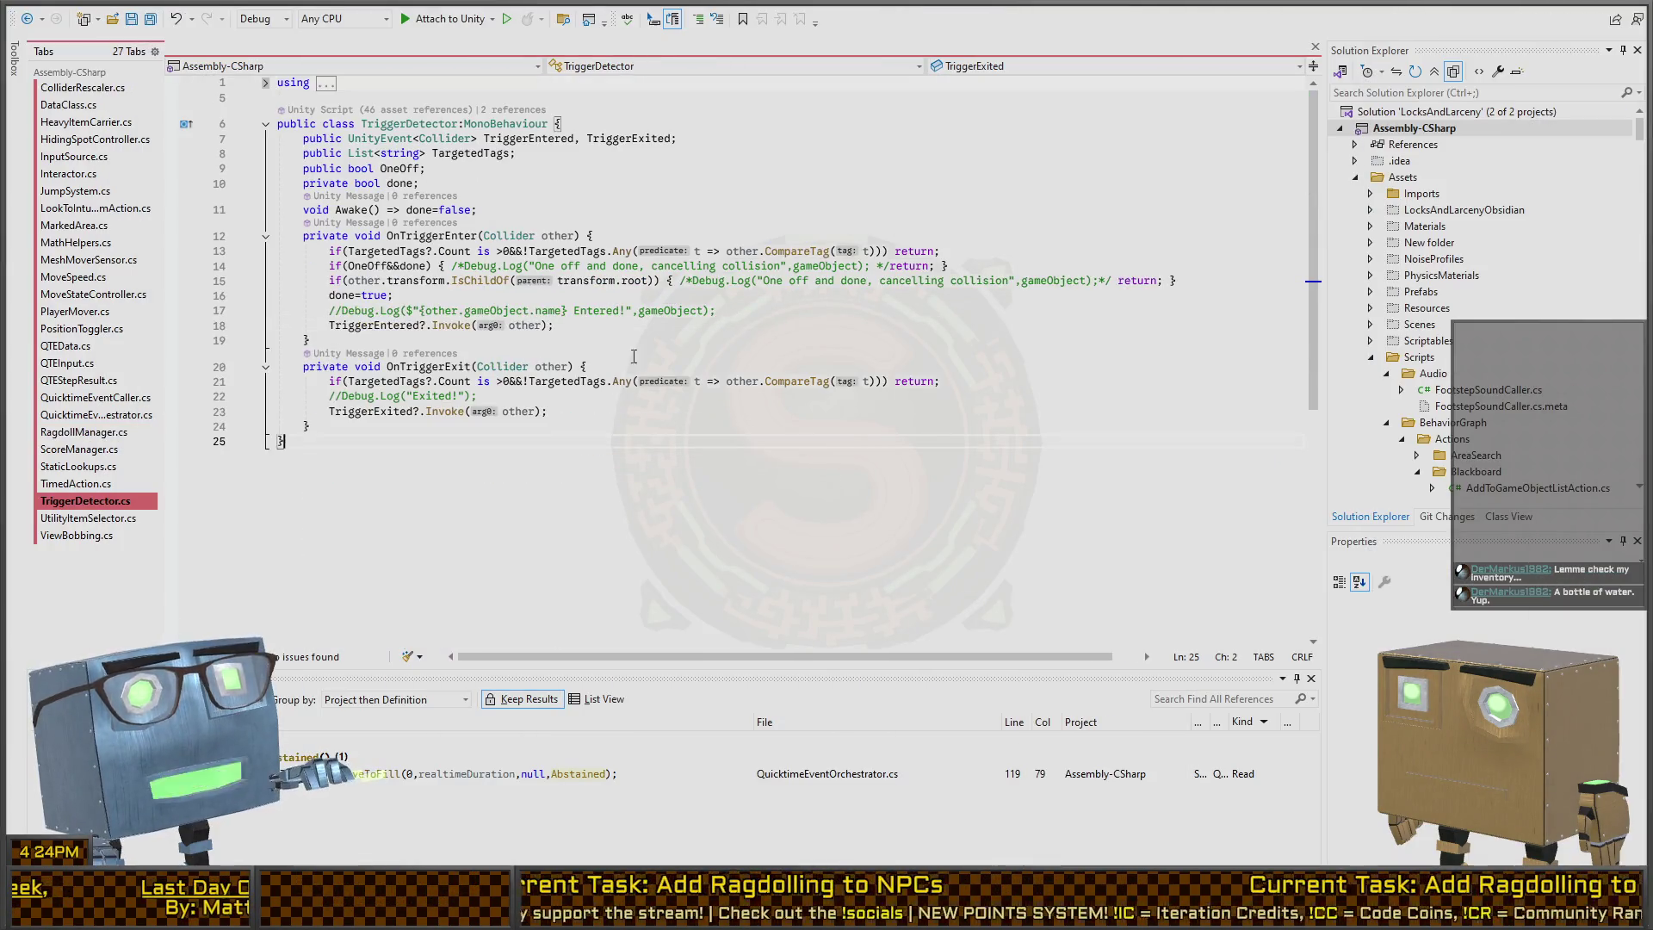
Step: Cycle the editor tabs past RagdollManager.cs to QuicktimeEventCaller.cs
{"action": "key", "text": "ctrl+Tab"}
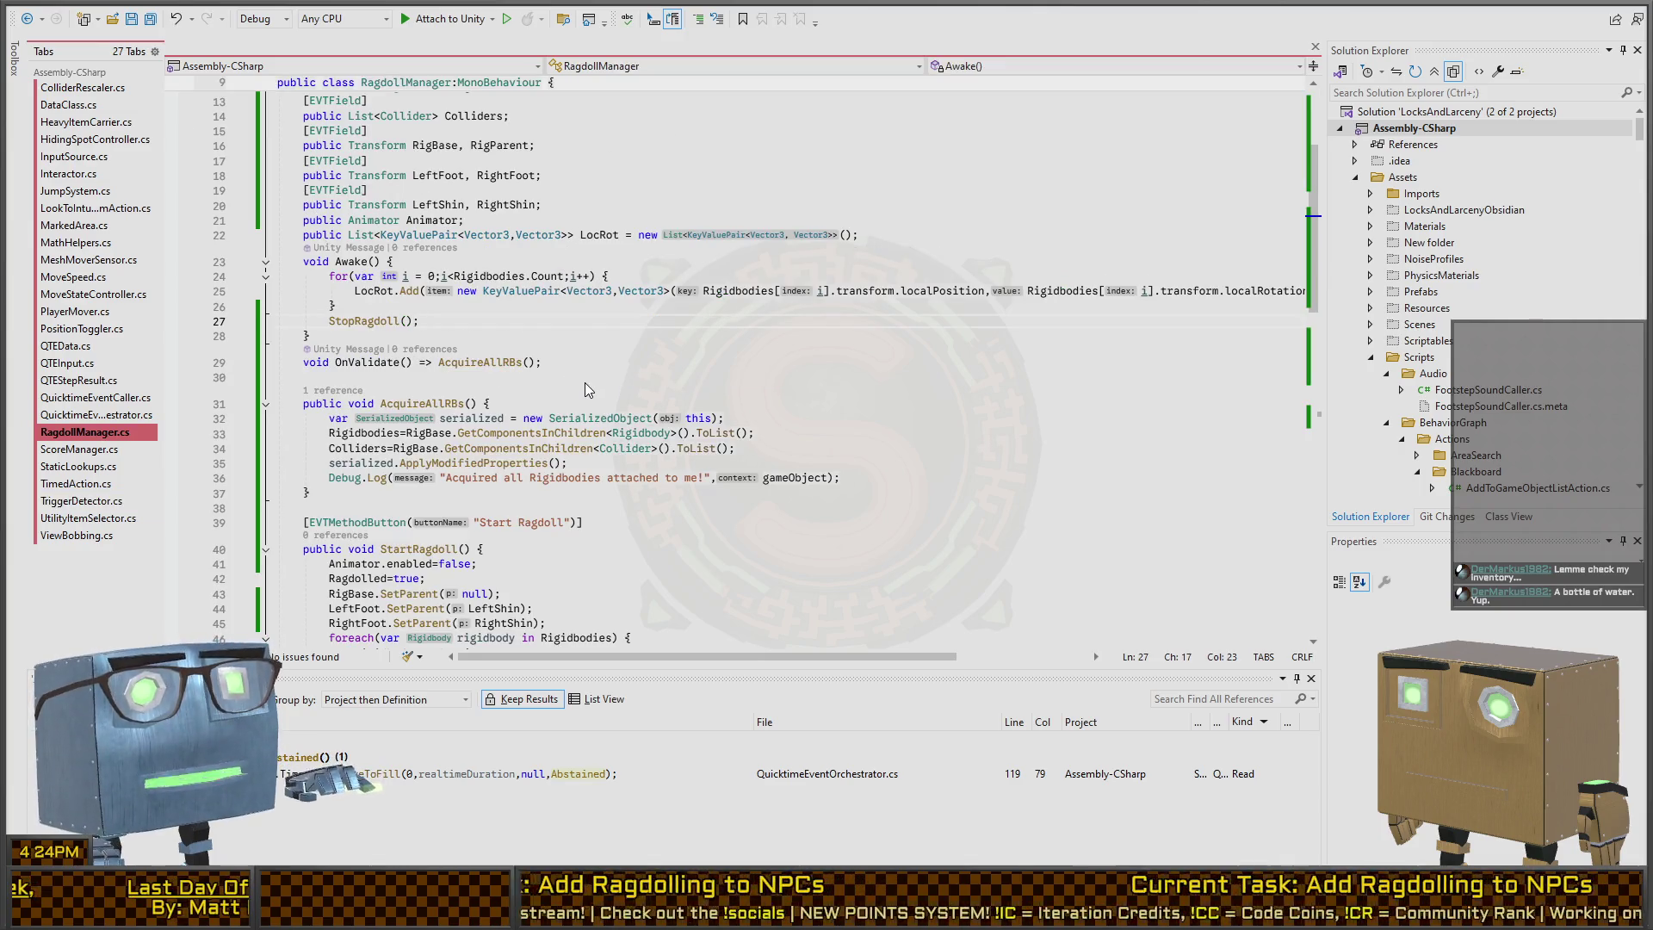
{"action": "key", "text": "ctrl+Tab"}
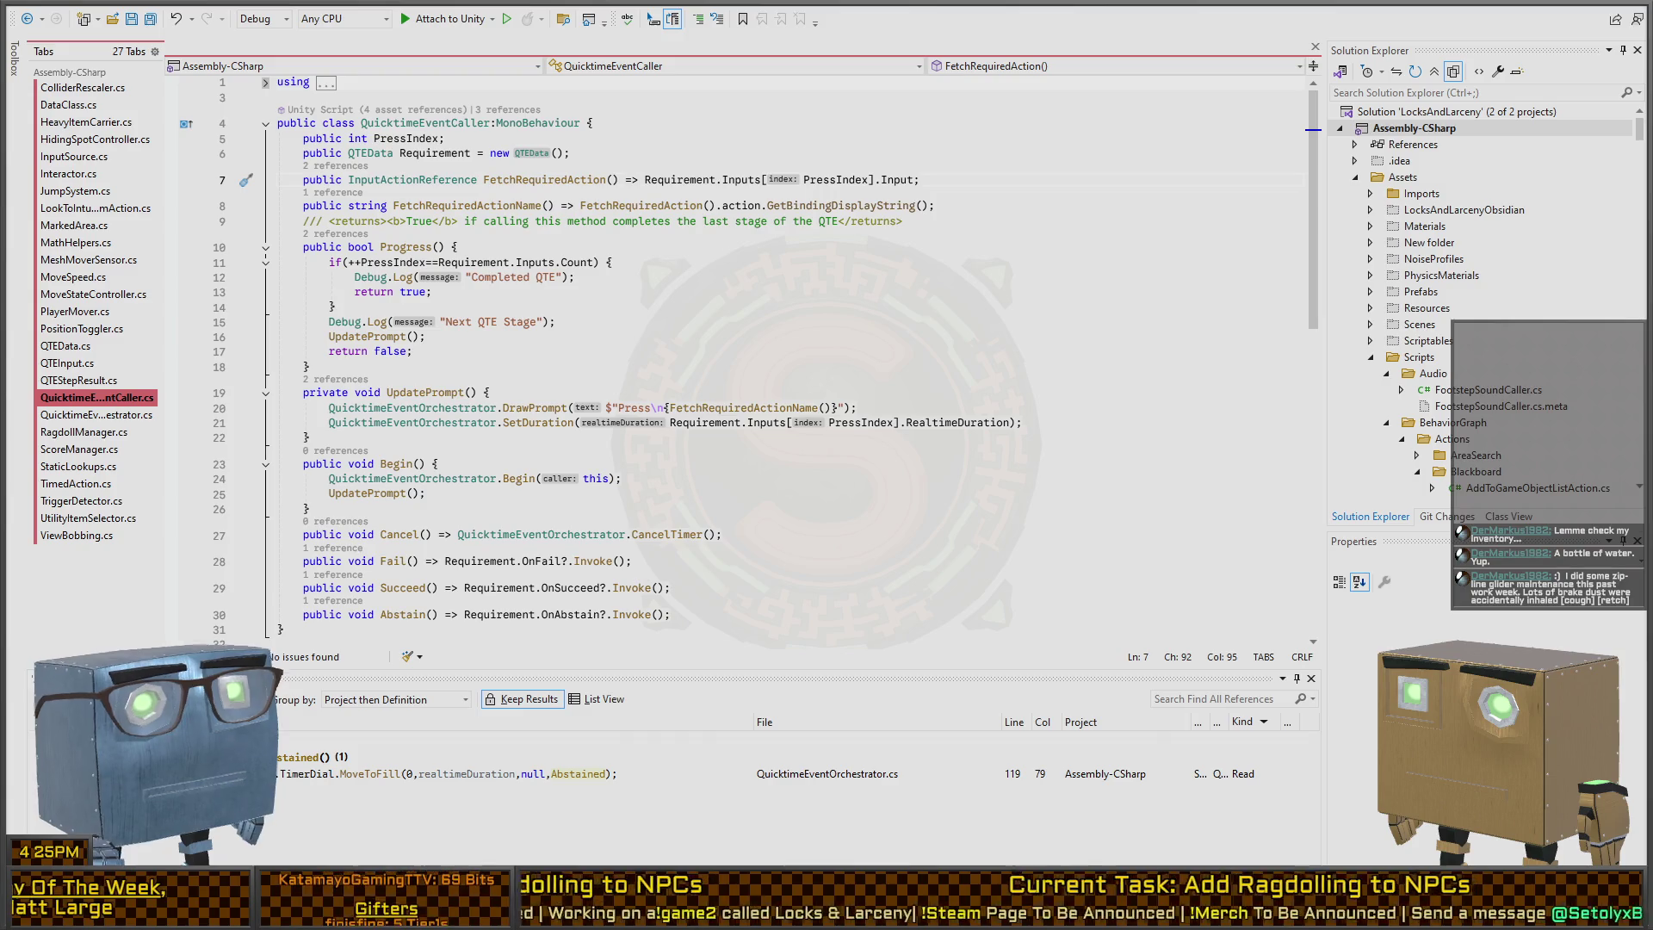
Step: Find the Cancel method's one-line body and trial-delete its arrow, then undo the change
{"action": "left_click", "coordinate": [701, 311]}
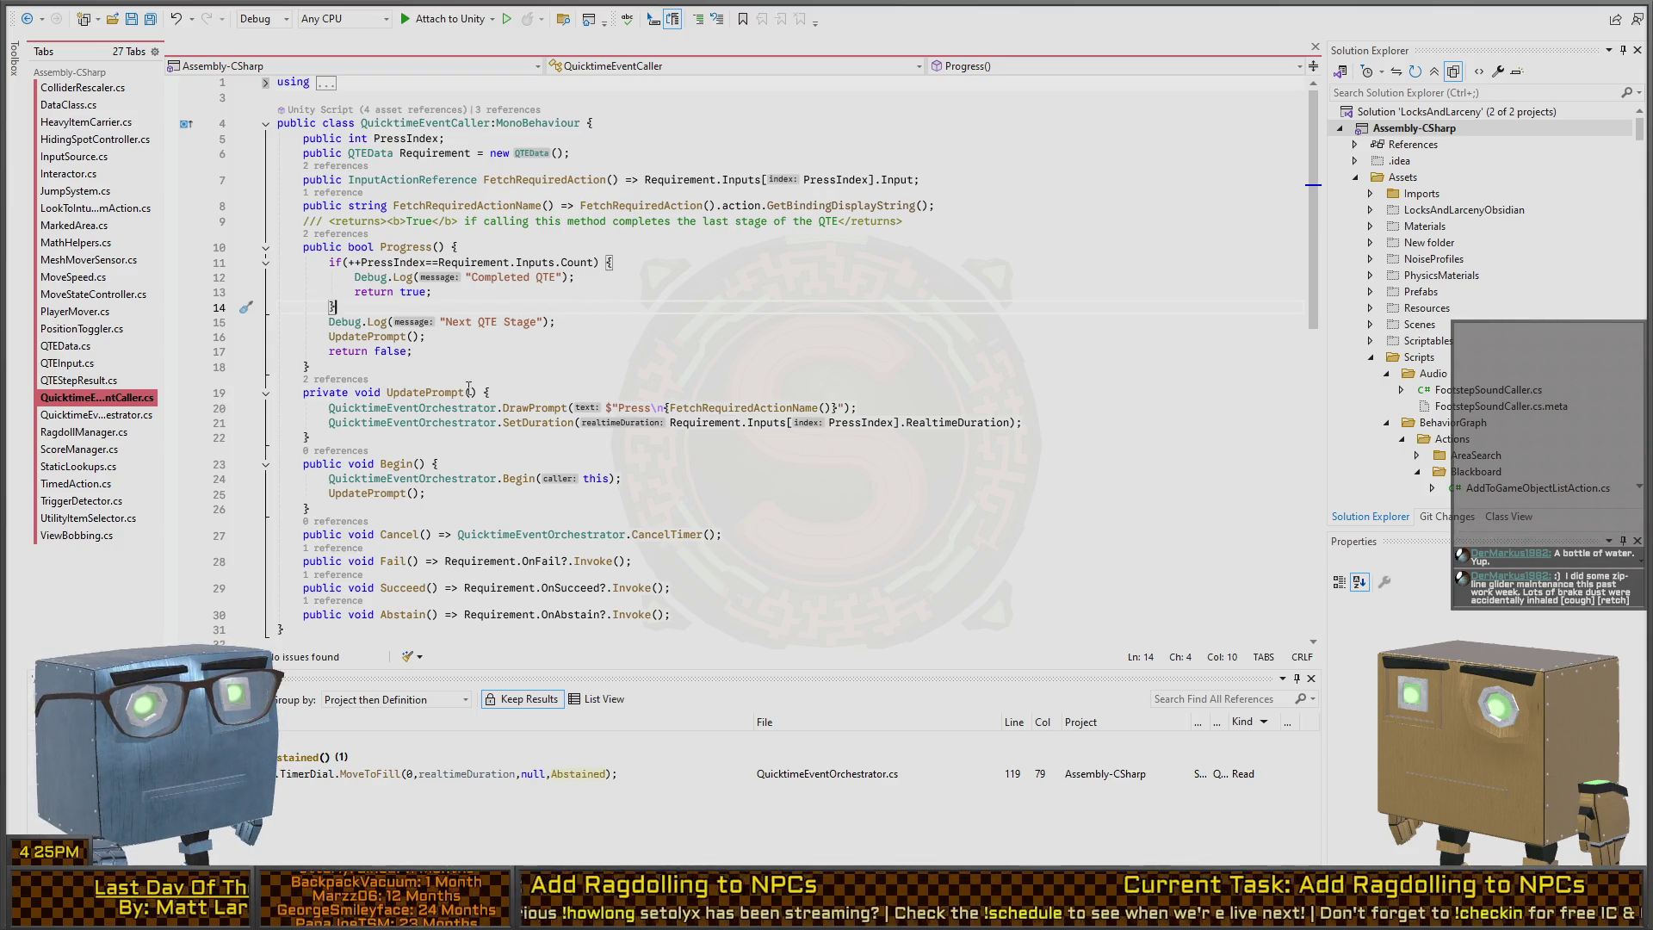
{"action": "scroll", "coordinate": [444, 401], "scroll_direction": "down", "scroll_amount": 2}
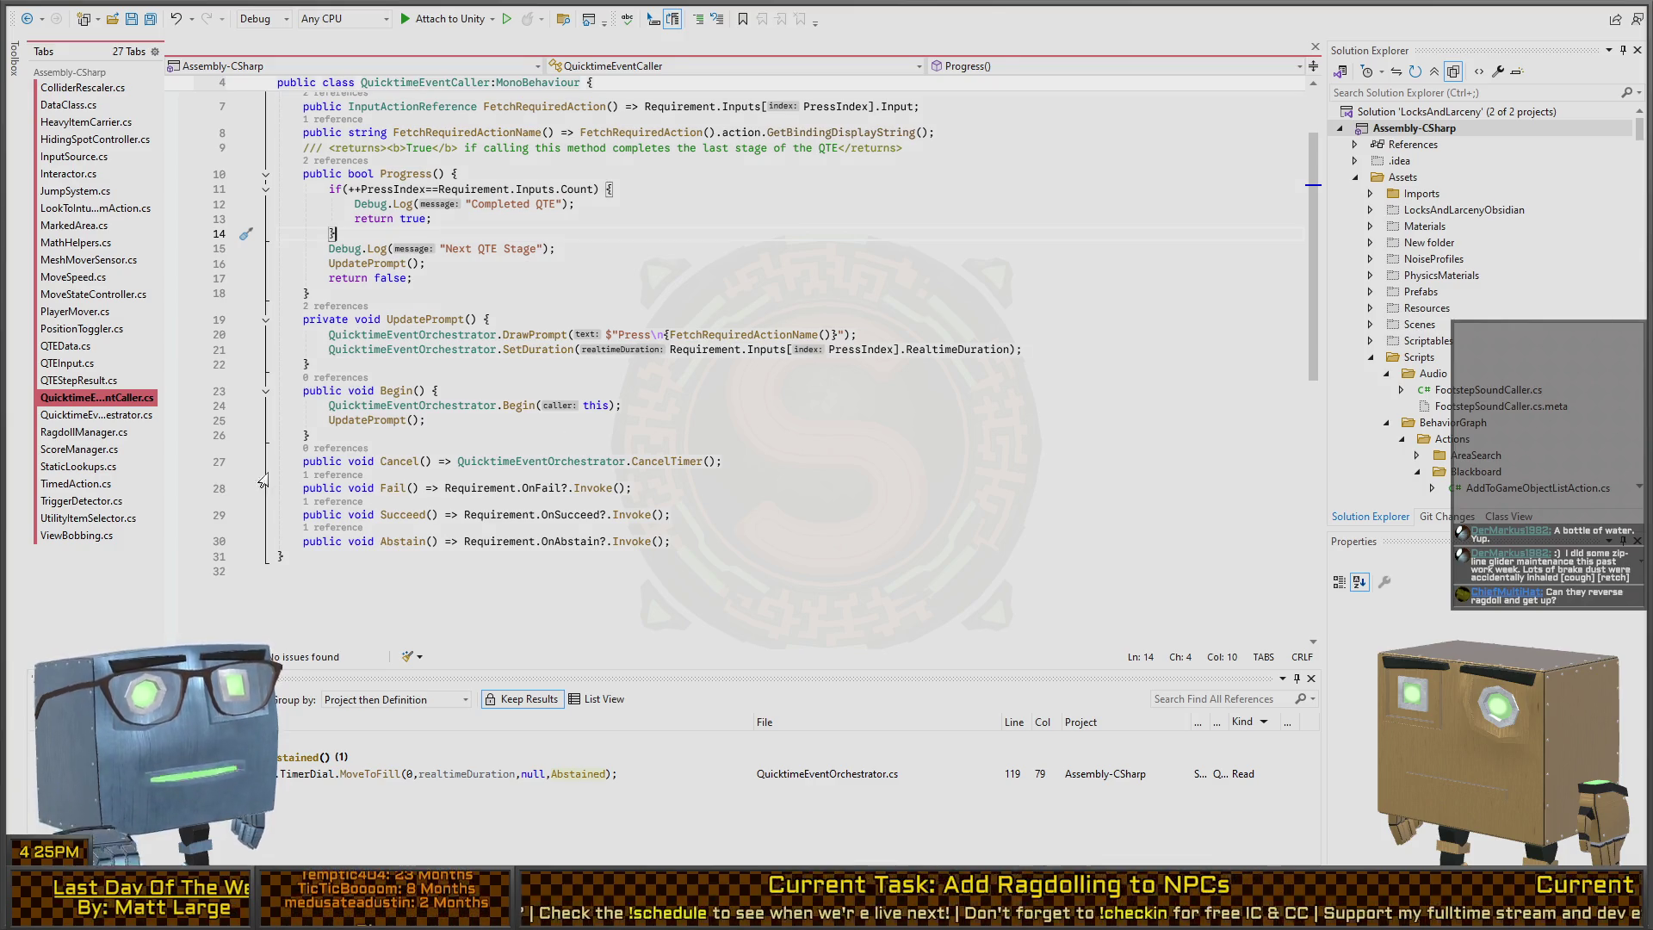
{"action": "left_click", "coordinate": [449, 462]}
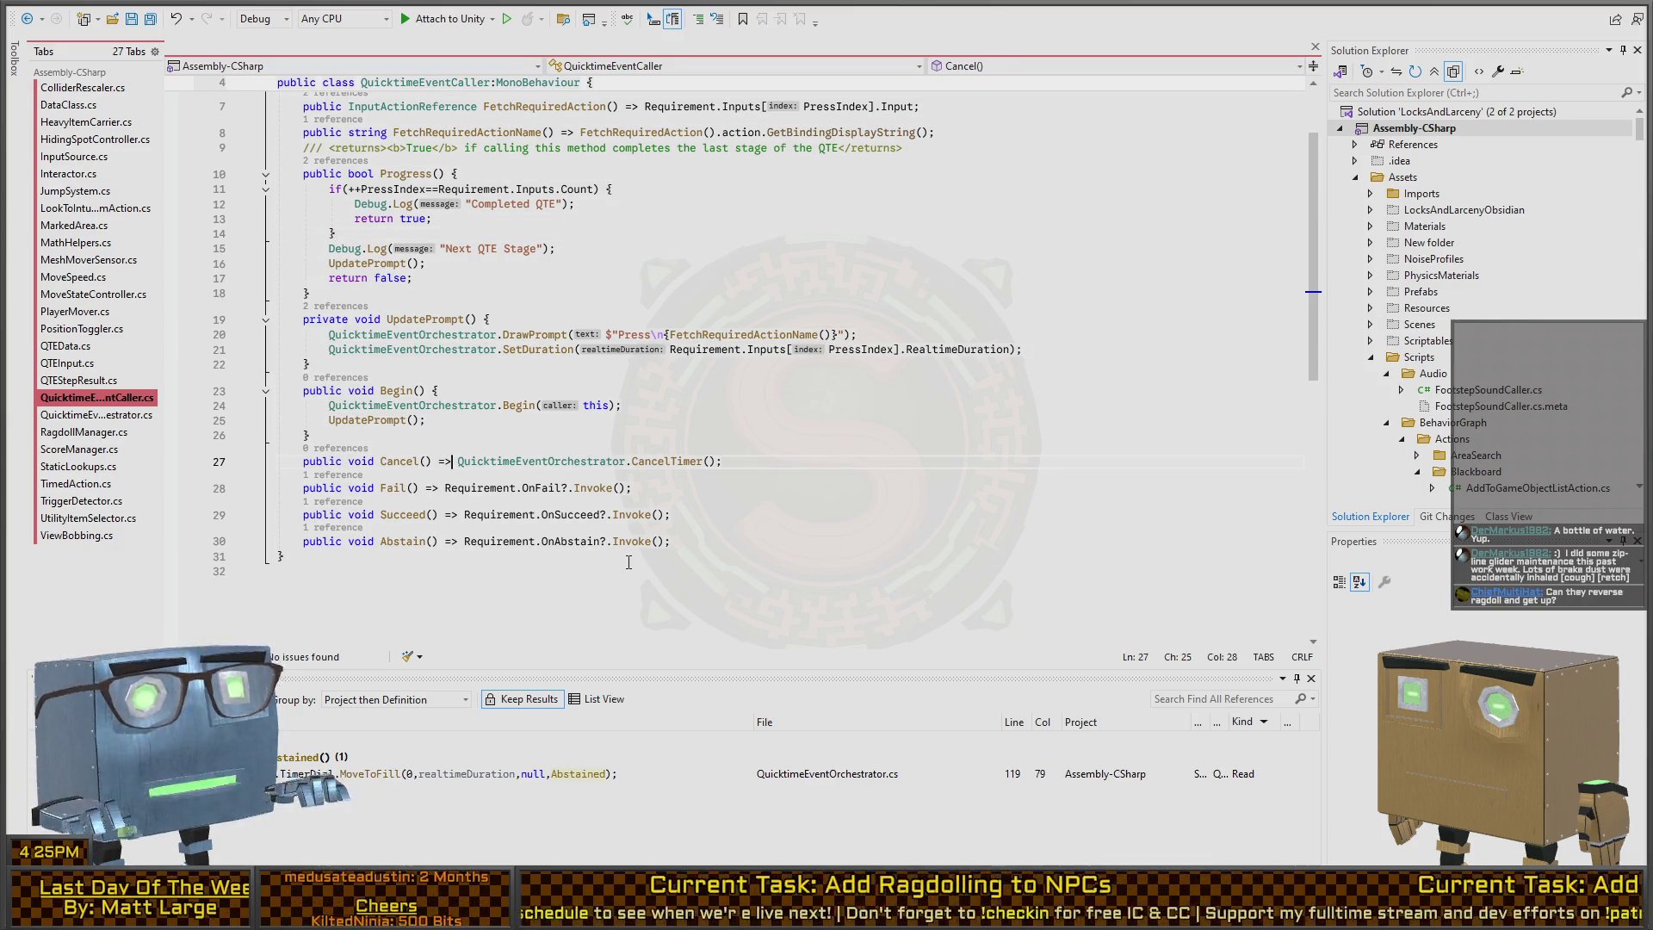
{"action": "key", "text": "BackSpace"}
{"action": "key", "text": "BackSpace"}
{"action": "key", "text": "BackSpace"}
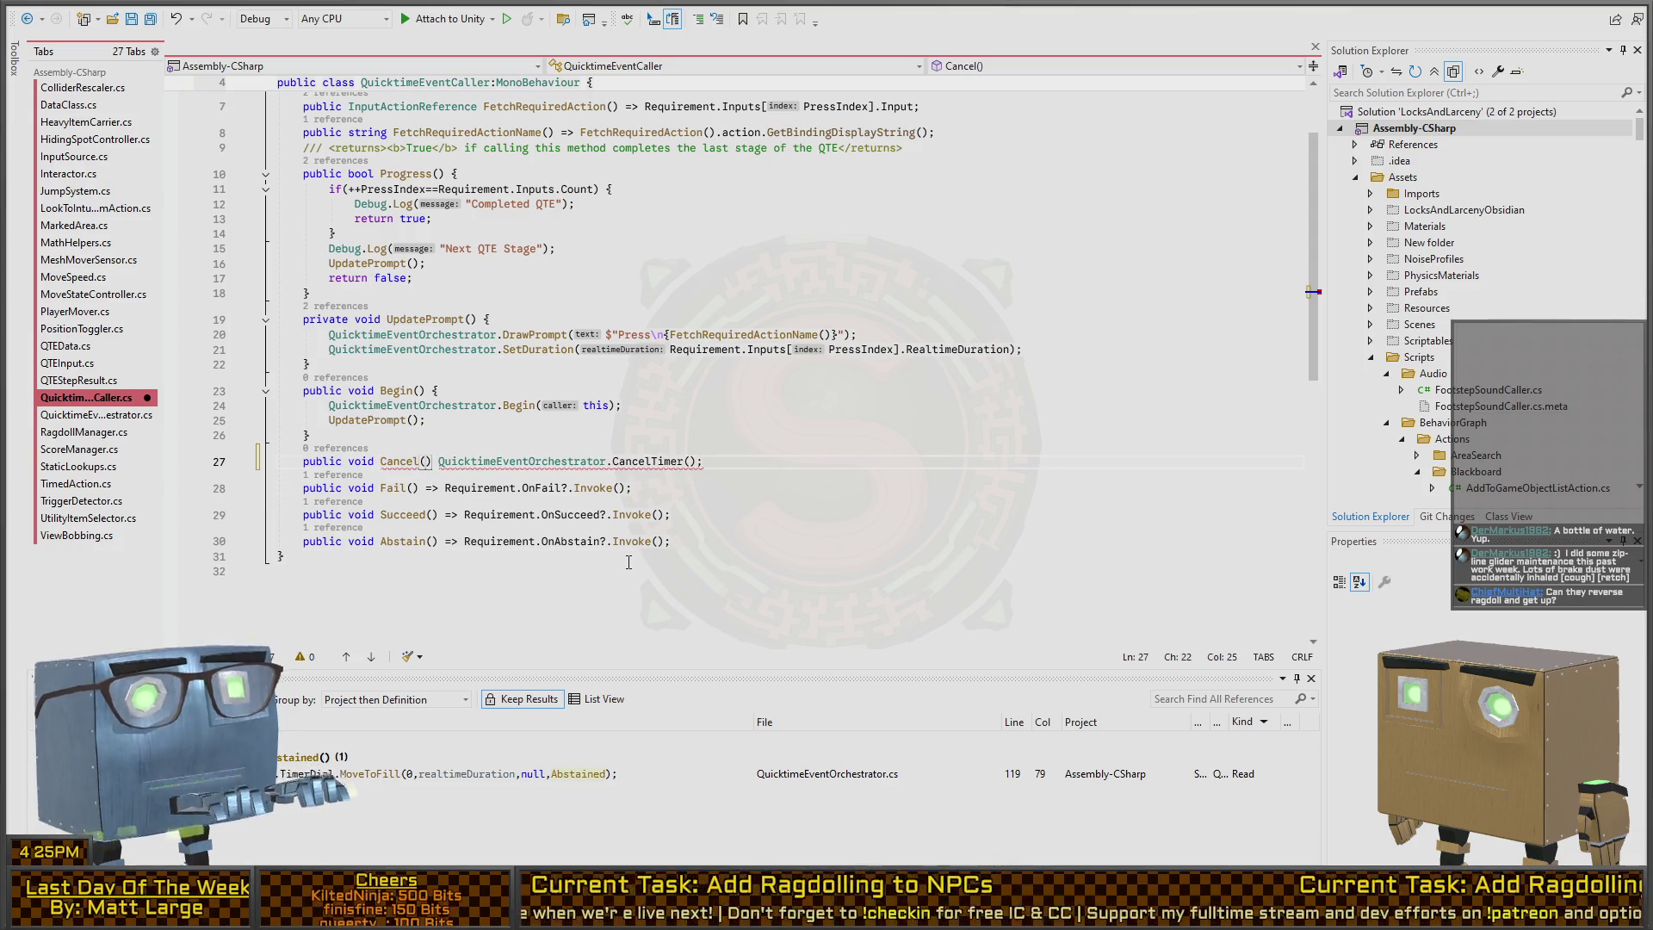
{"action": "key", "text": "Down"}
{"action": "key", "text": "ctrl+z"}
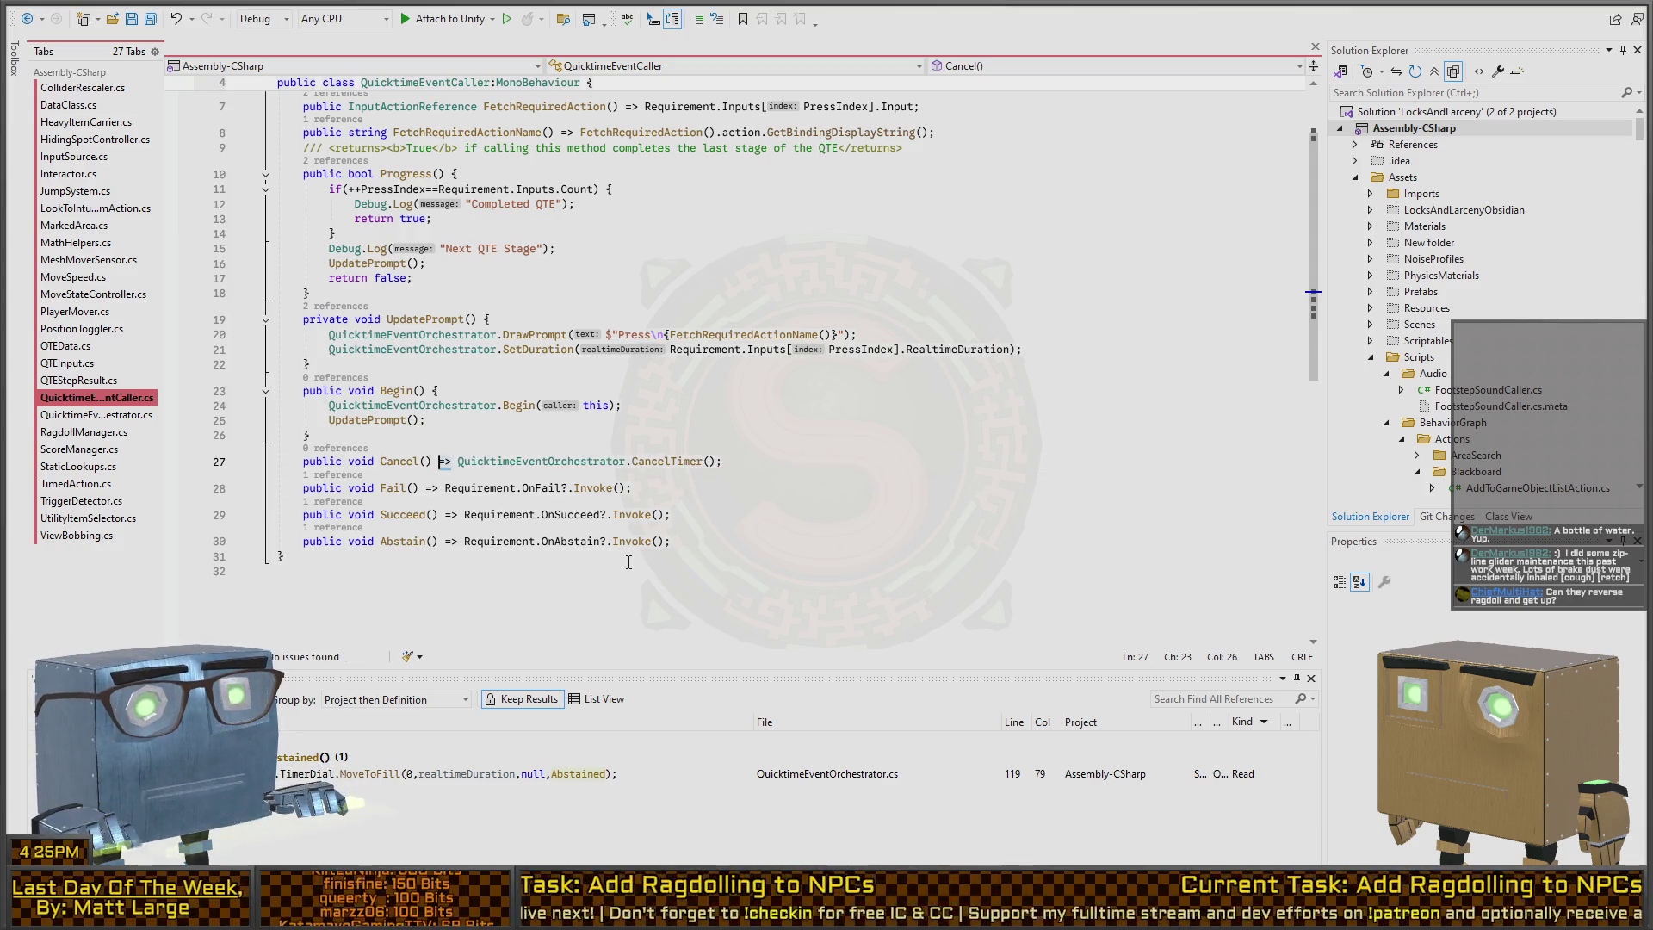
Step: Turn Cancel, Fail, Succeed and Abstain into { PressIndex=0; } bodies and save the script
{"action": "key", "text": "shift+alt+period"}
{"action": "key", "text": "shift+alt+period"}
{"action": "key", "text": "shift+alt+period"}
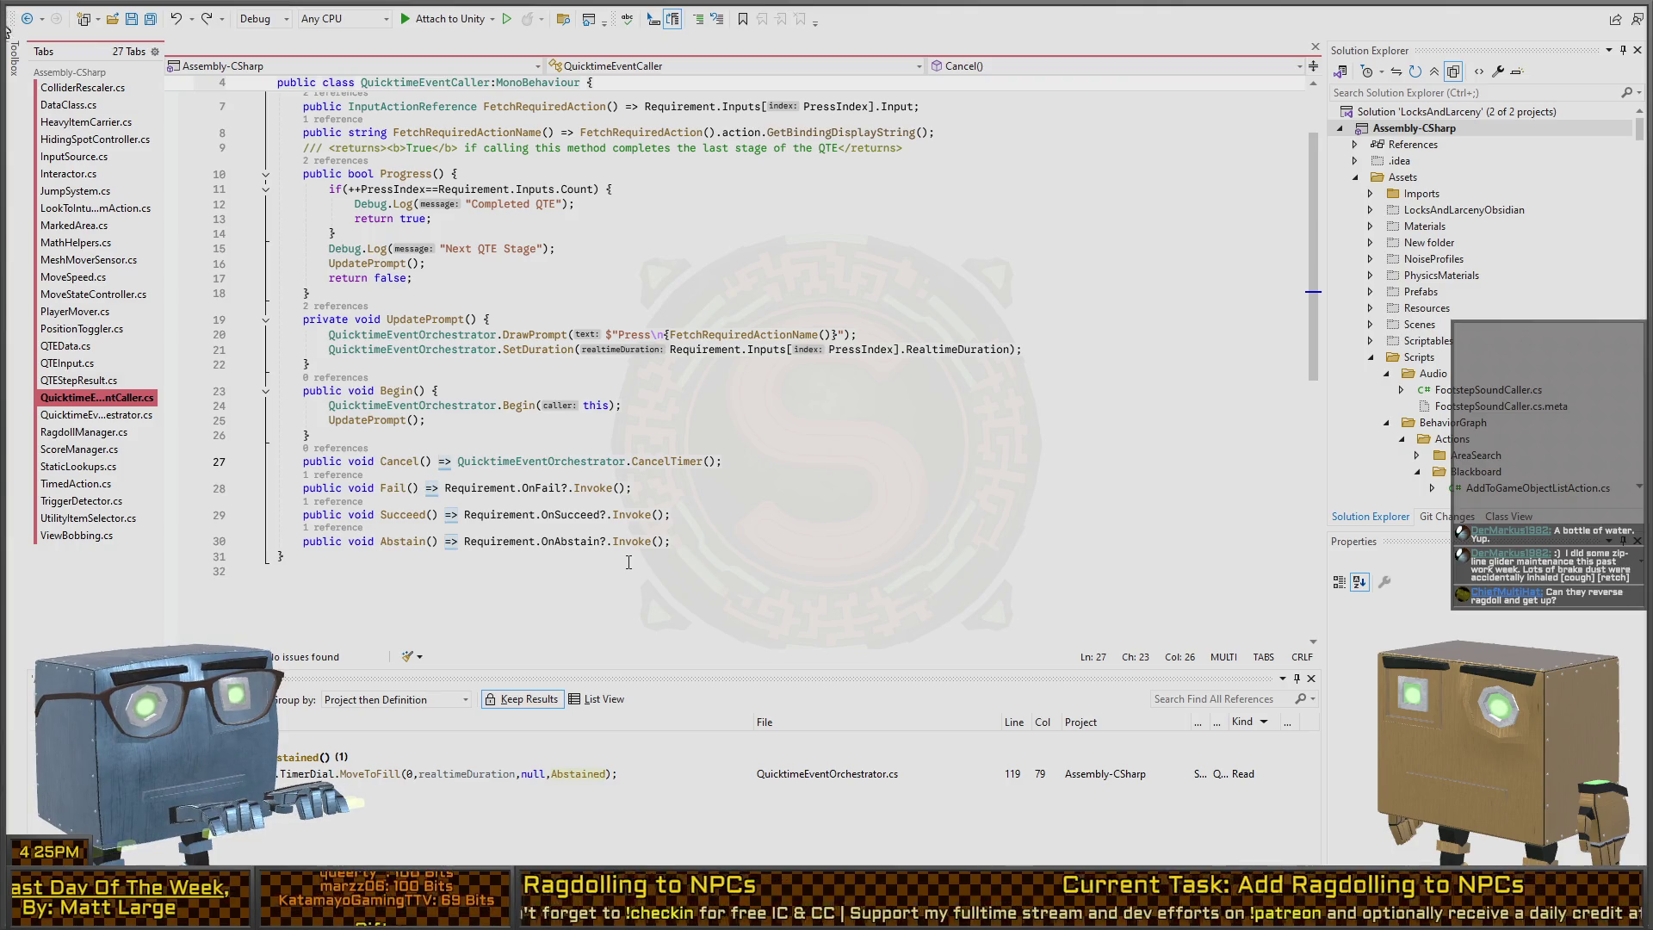
{"action": "key", "text": "BackSpace"}
{"action": "type", "text": "{"}
{"action": "key", "text": "End"}
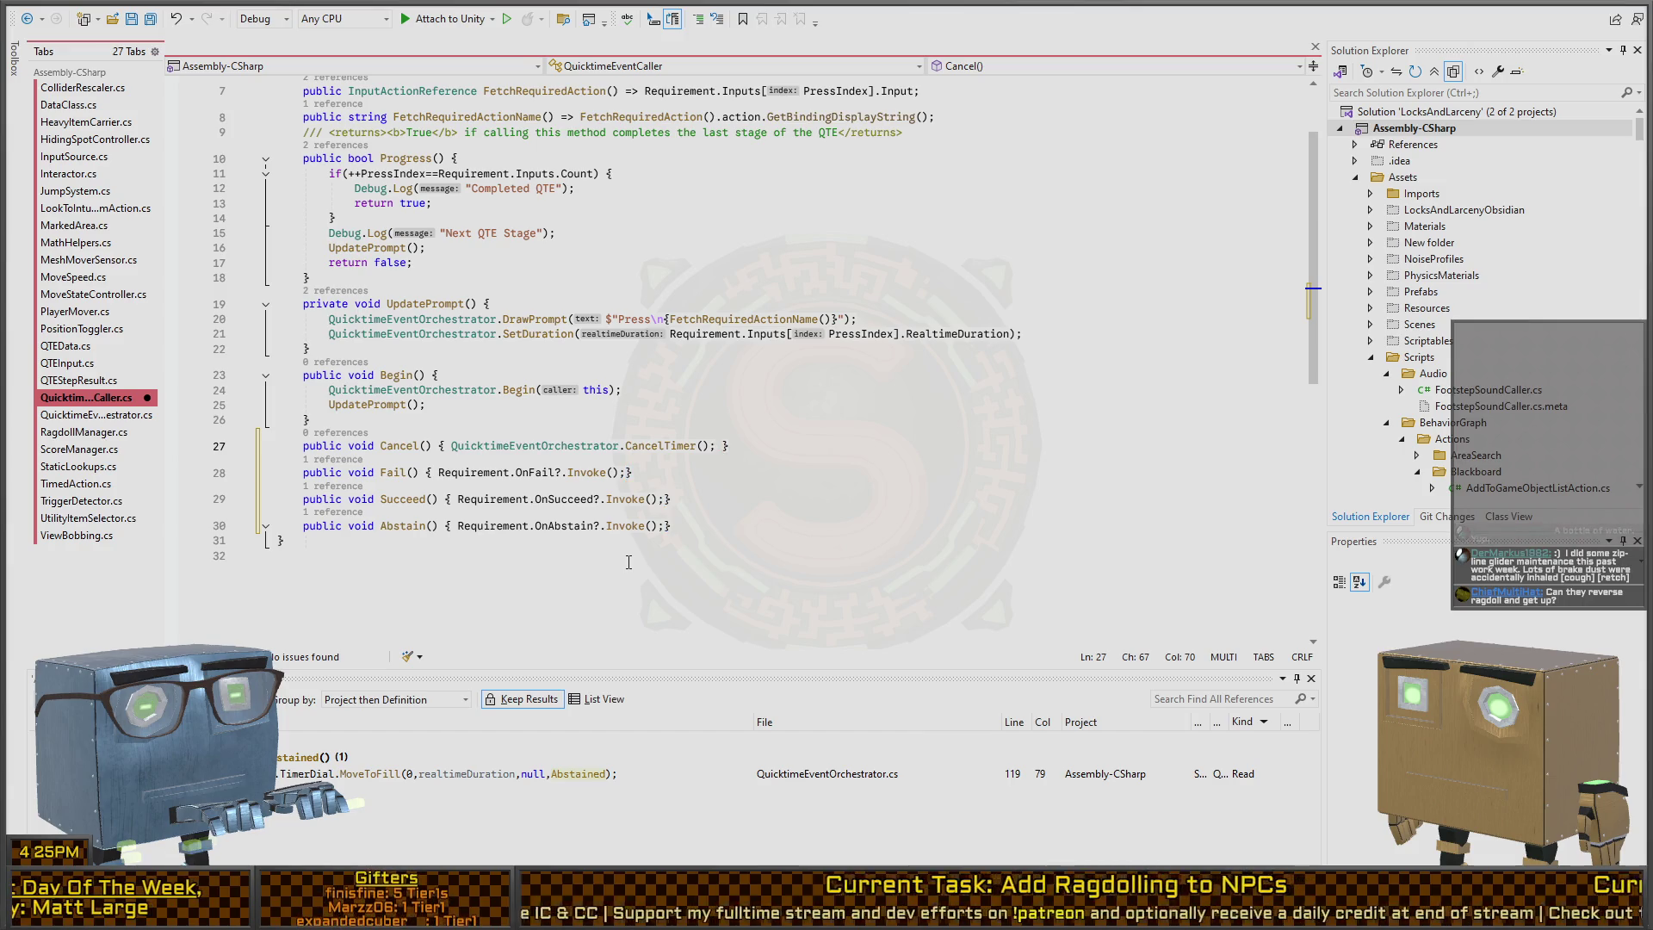
{"action": "type", "text": "}"}
{"action": "scroll", "coordinate": [604, 476], "scroll_direction": "up", "scroll_amount": 2}
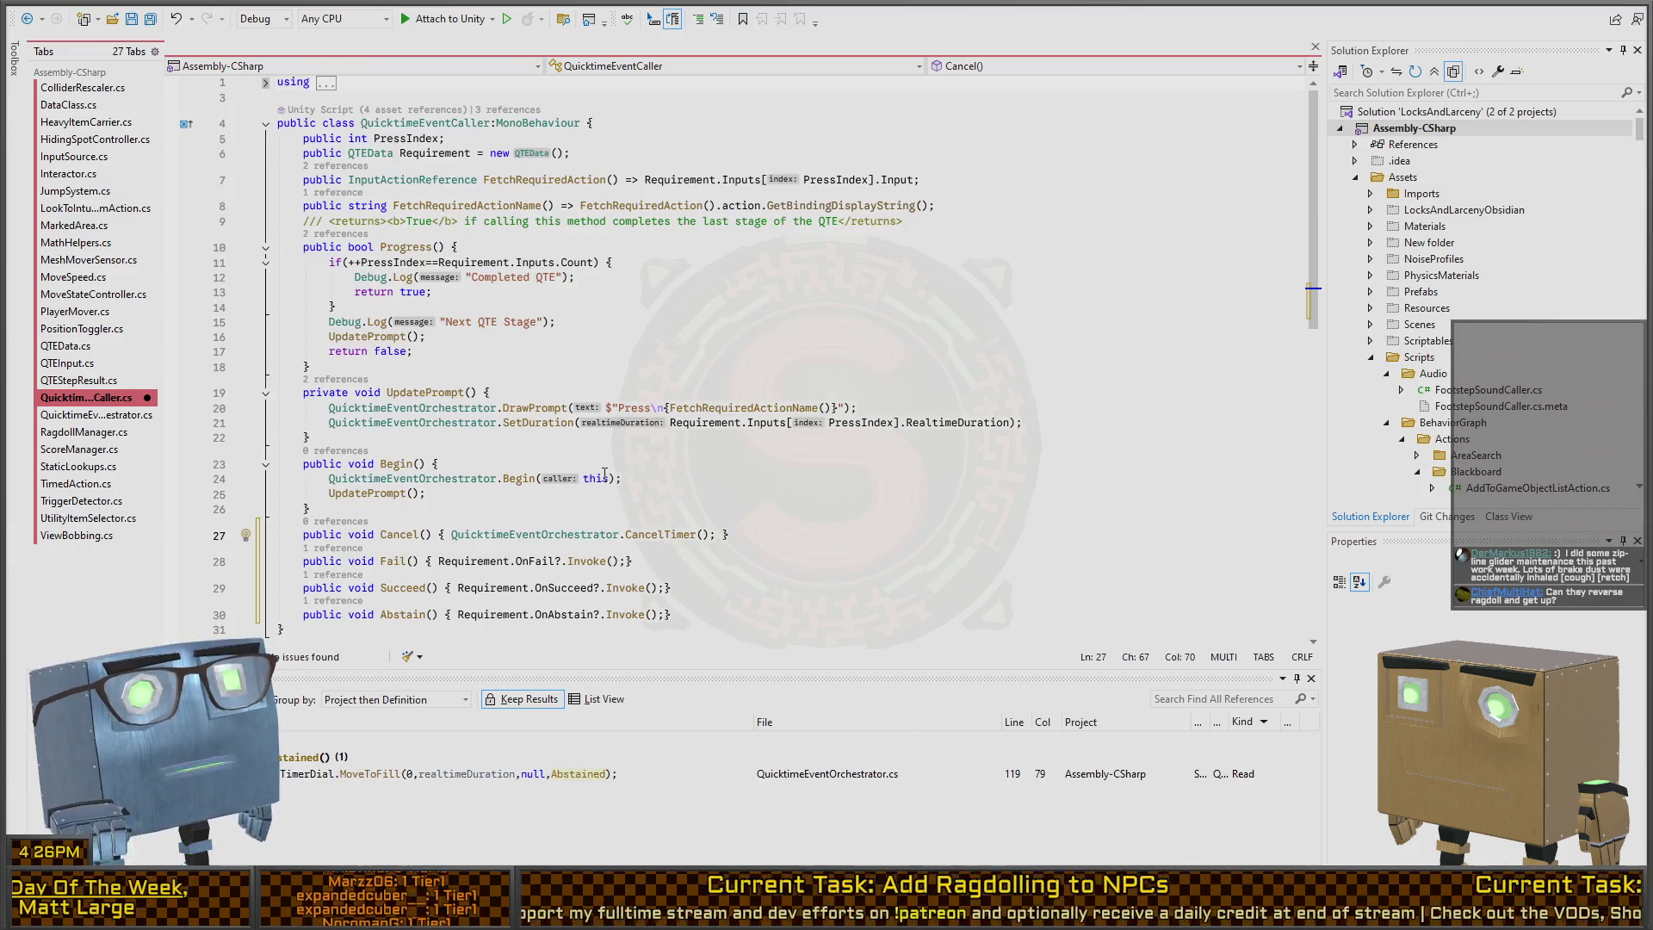
{"action": "type", "text": "PressIndex=0;"}
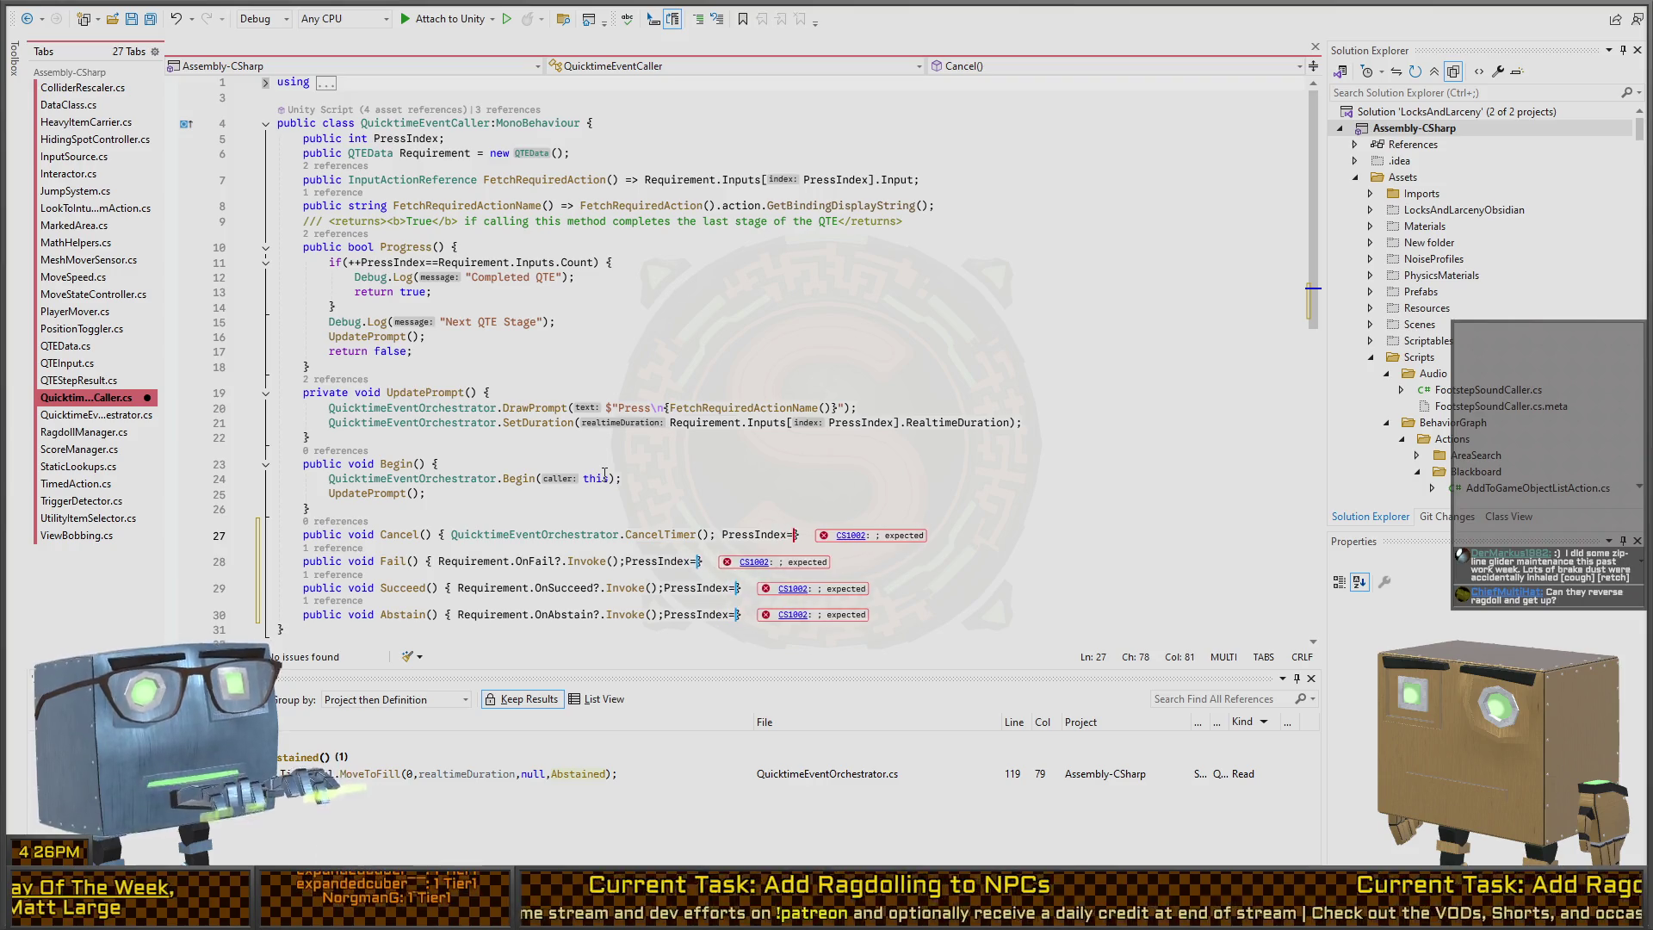
{"action": "key", "text": "ctrl+s"}
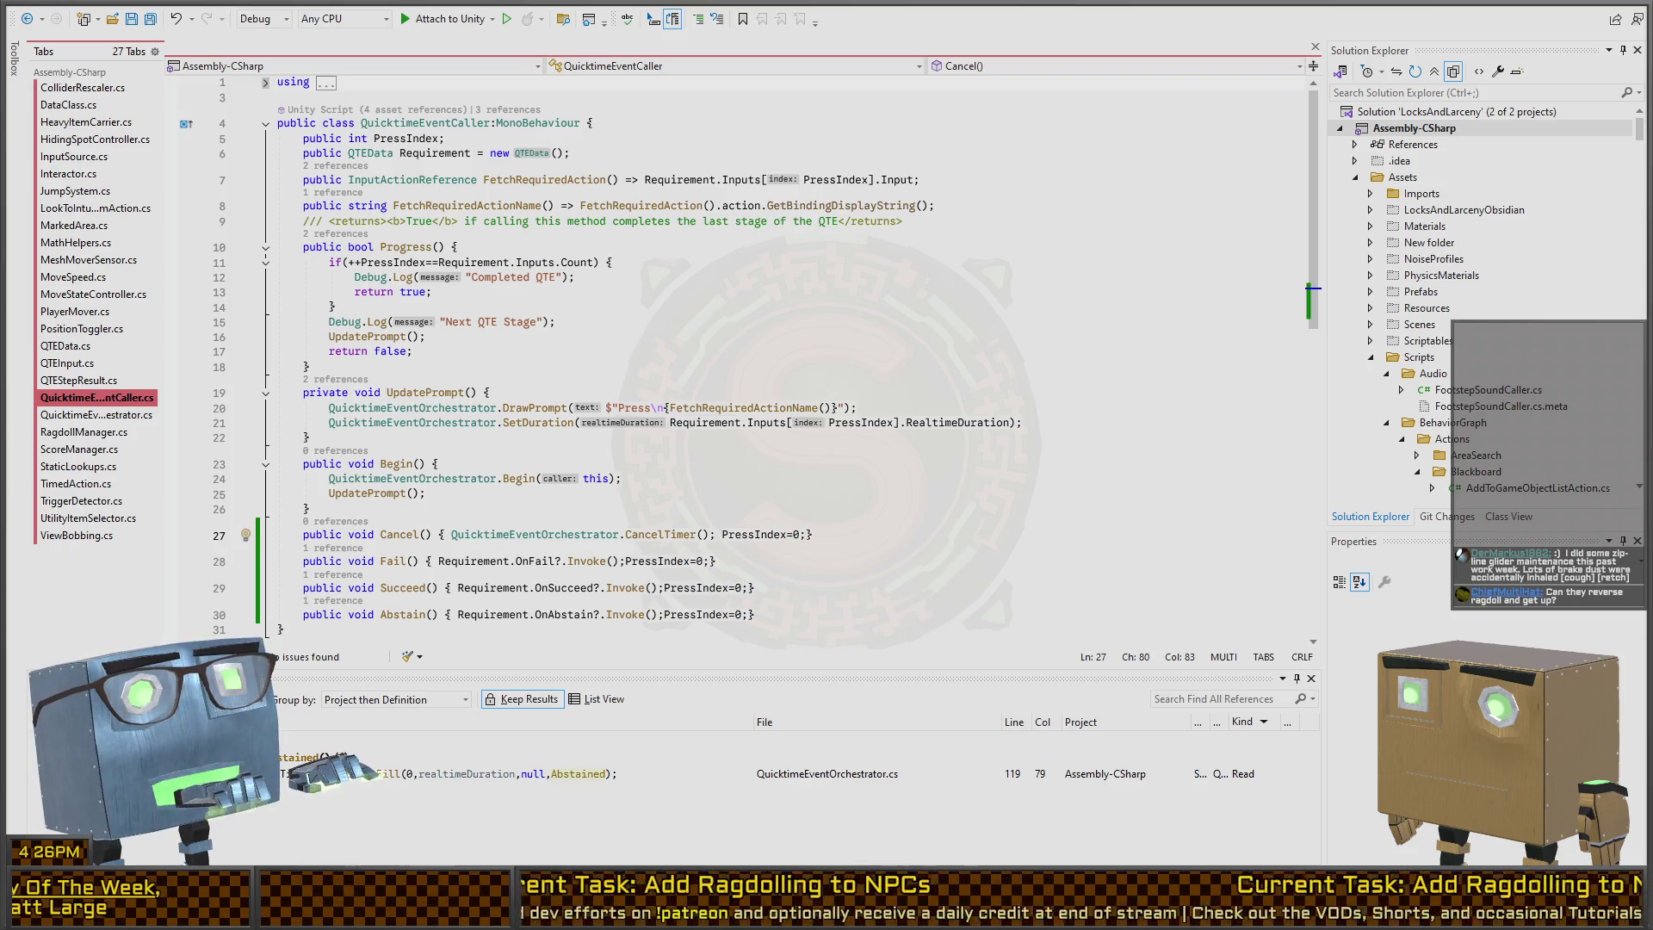
{"action": "key", "text": "alt+Tab"}
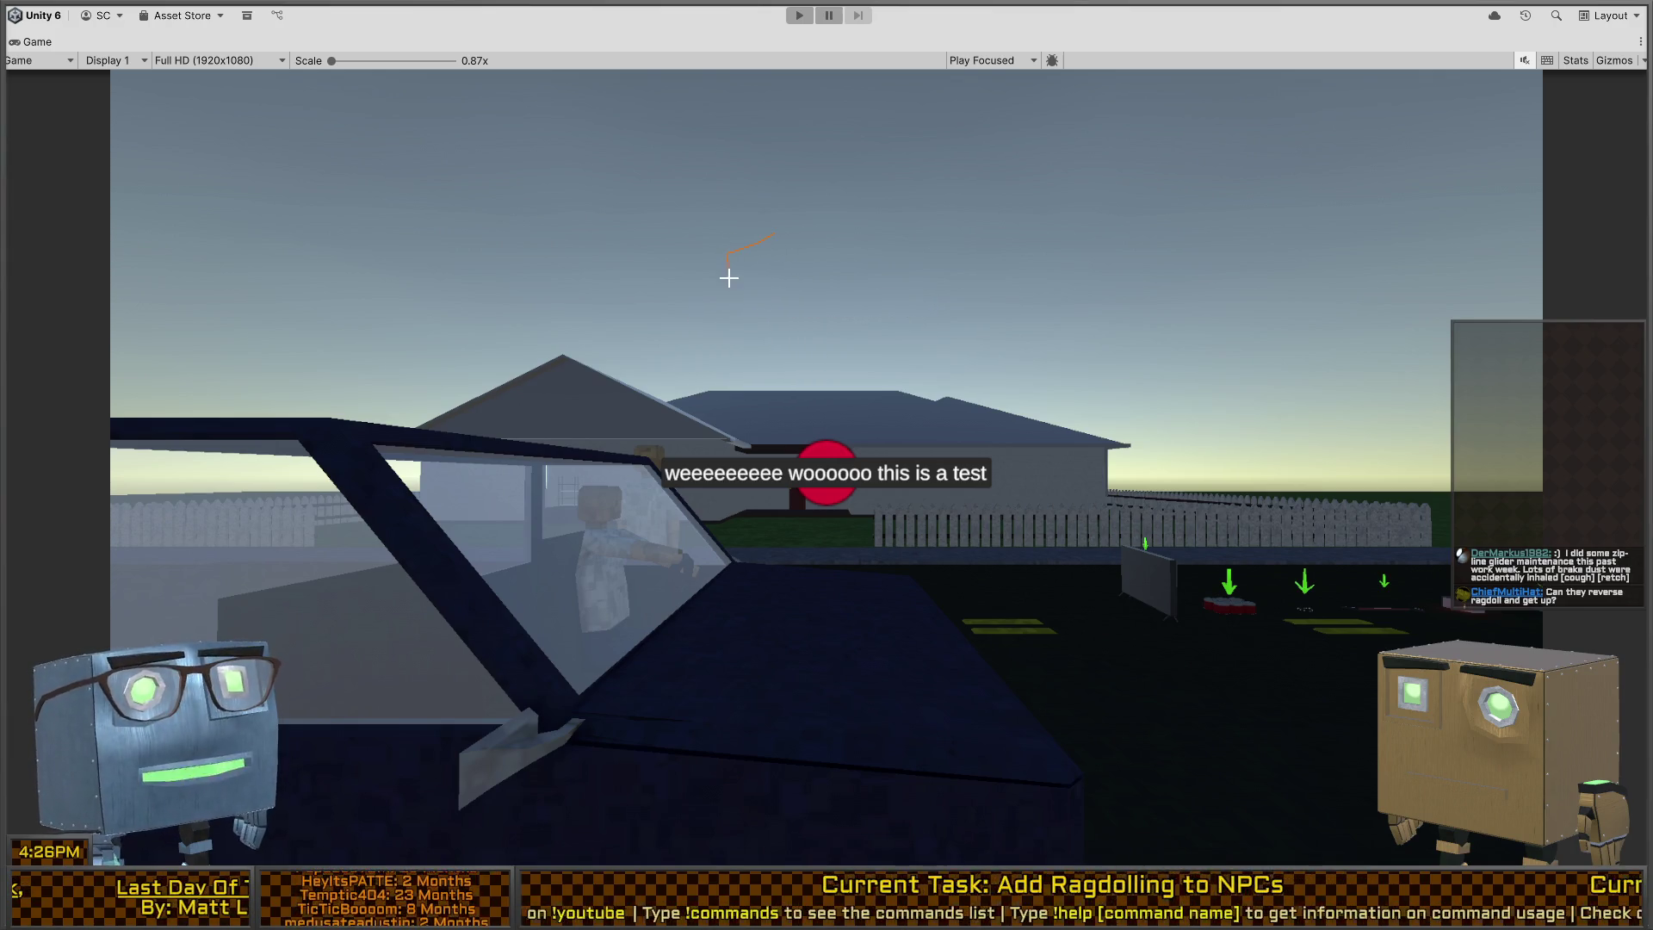
{"action": "left_click", "coordinate": [794, 287]}
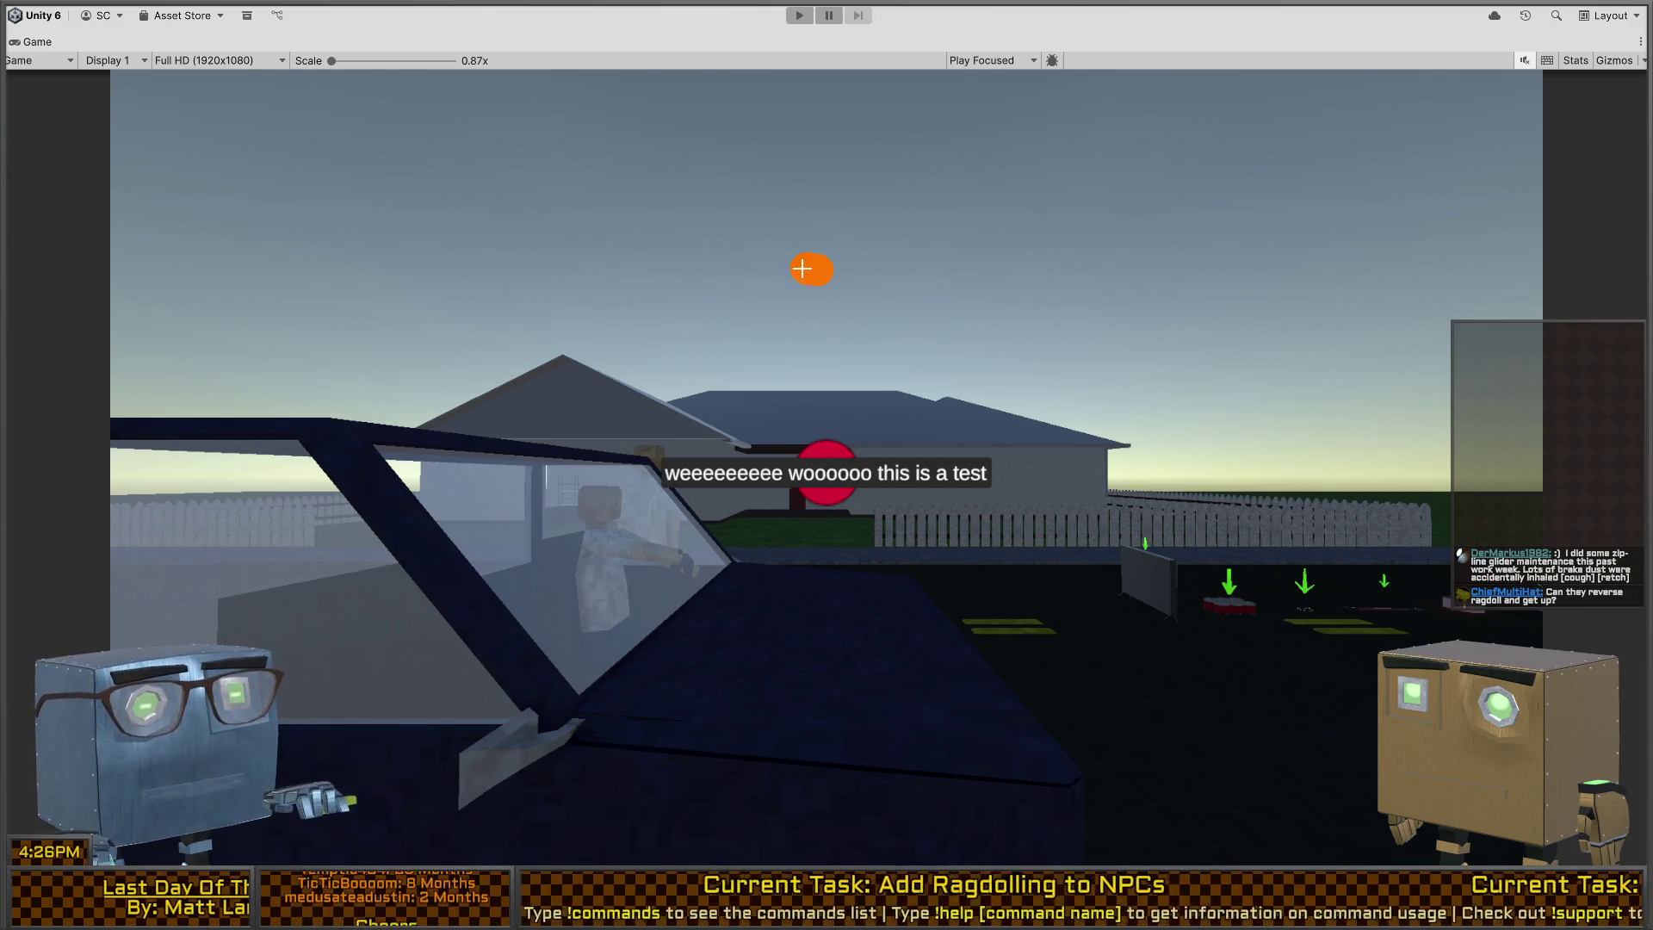
{"action": "mouse_move", "coordinate": [808, 284]}
{"action": "left_mouse_down"}
{"action": "mouse_move", "coordinate": [786, 322]}
{"action": "mouse_move", "coordinate": [790, 443]}
{"action": "mouse_move", "coordinate": [865, 336]}
{"action": "mouse_move", "coordinate": [699, 350]}
{"action": "left_mouse_up"}
{"action": "left_click_drag", "start_coordinate": [786, 431], "coordinate": [884, 535]}
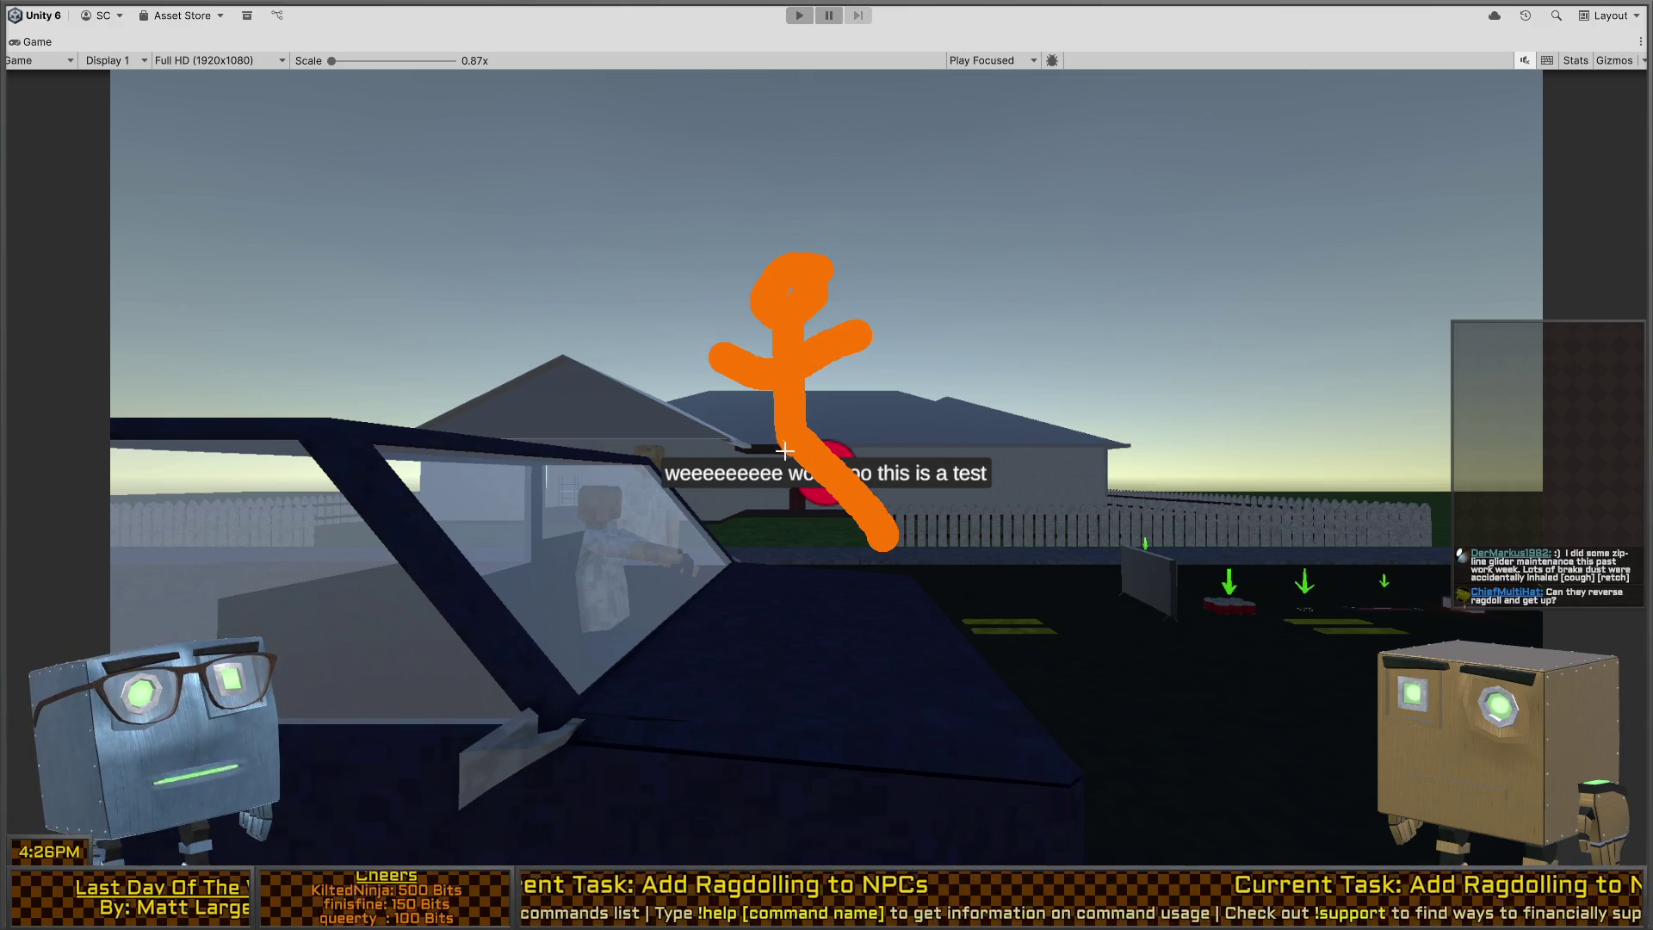
{"action": "left_click_drag", "start_coordinate": [788, 444], "coordinate": [767, 482]}
{"action": "right_click", "coordinate": [699, 401]}
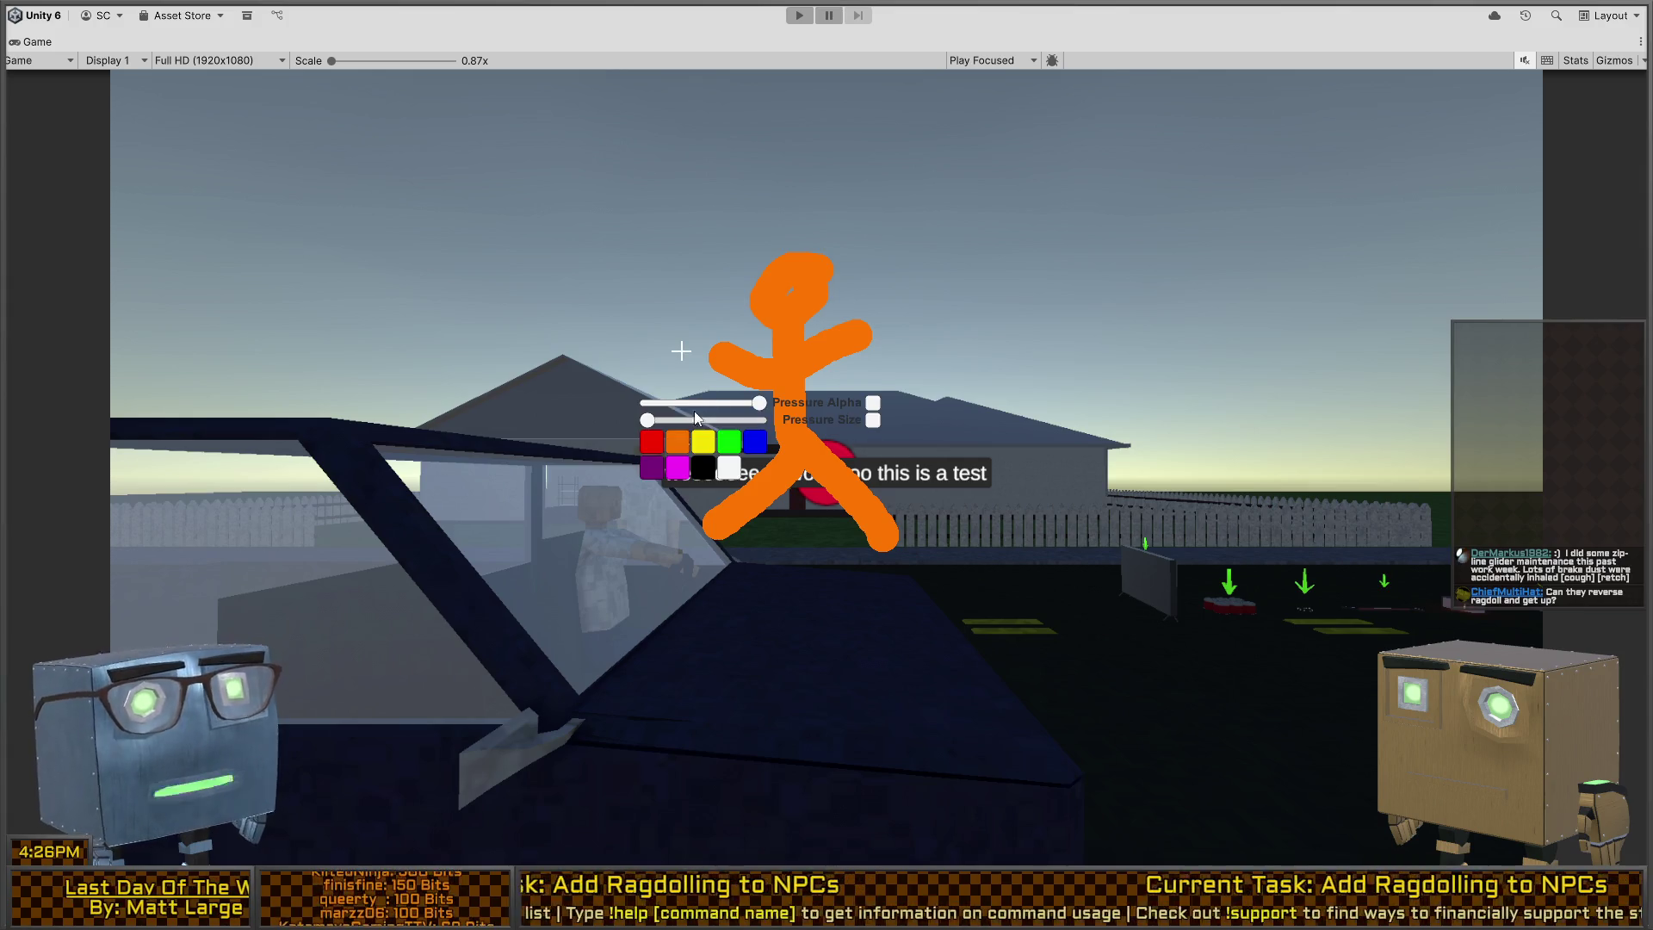
{"action": "left_click", "coordinate": [729, 442]}
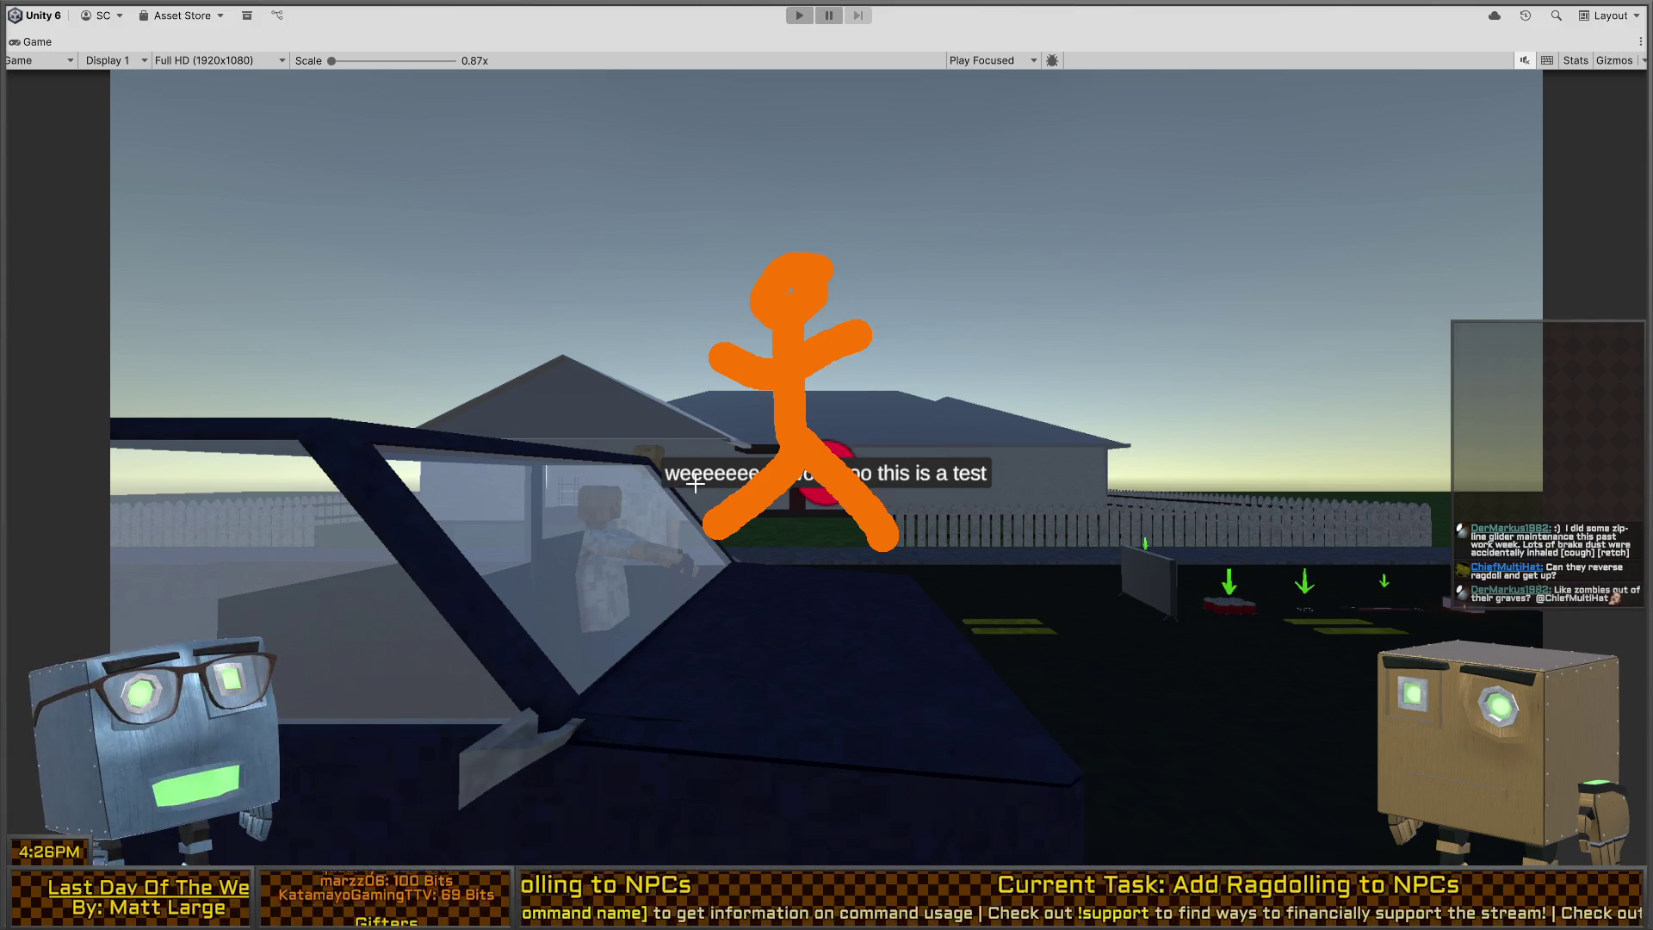
{"action": "mouse_move", "coordinate": [695, 512]}
{"action": "left_mouse_down"}
{"action": "mouse_move", "coordinate": [736, 496]}
{"action": "mouse_move", "coordinate": [718, 541]}
{"action": "mouse_move", "coordinate": [707, 503]}
{"action": "mouse_move", "coordinate": [756, 469]}
{"action": "mouse_move", "coordinate": [766, 496]}
{"action": "mouse_move", "coordinate": [799, 465]}
{"action": "mouse_move", "coordinate": [757, 474]}
{"action": "mouse_move", "coordinate": [822, 487]}
{"action": "mouse_move", "coordinate": [834, 453]}
{"action": "mouse_move", "coordinate": [852, 523]}
{"action": "mouse_move", "coordinate": [895, 534]}
{"action": "mouse_move", "coordinate": [883, 492]}
{"action": "left_mouse_up"}
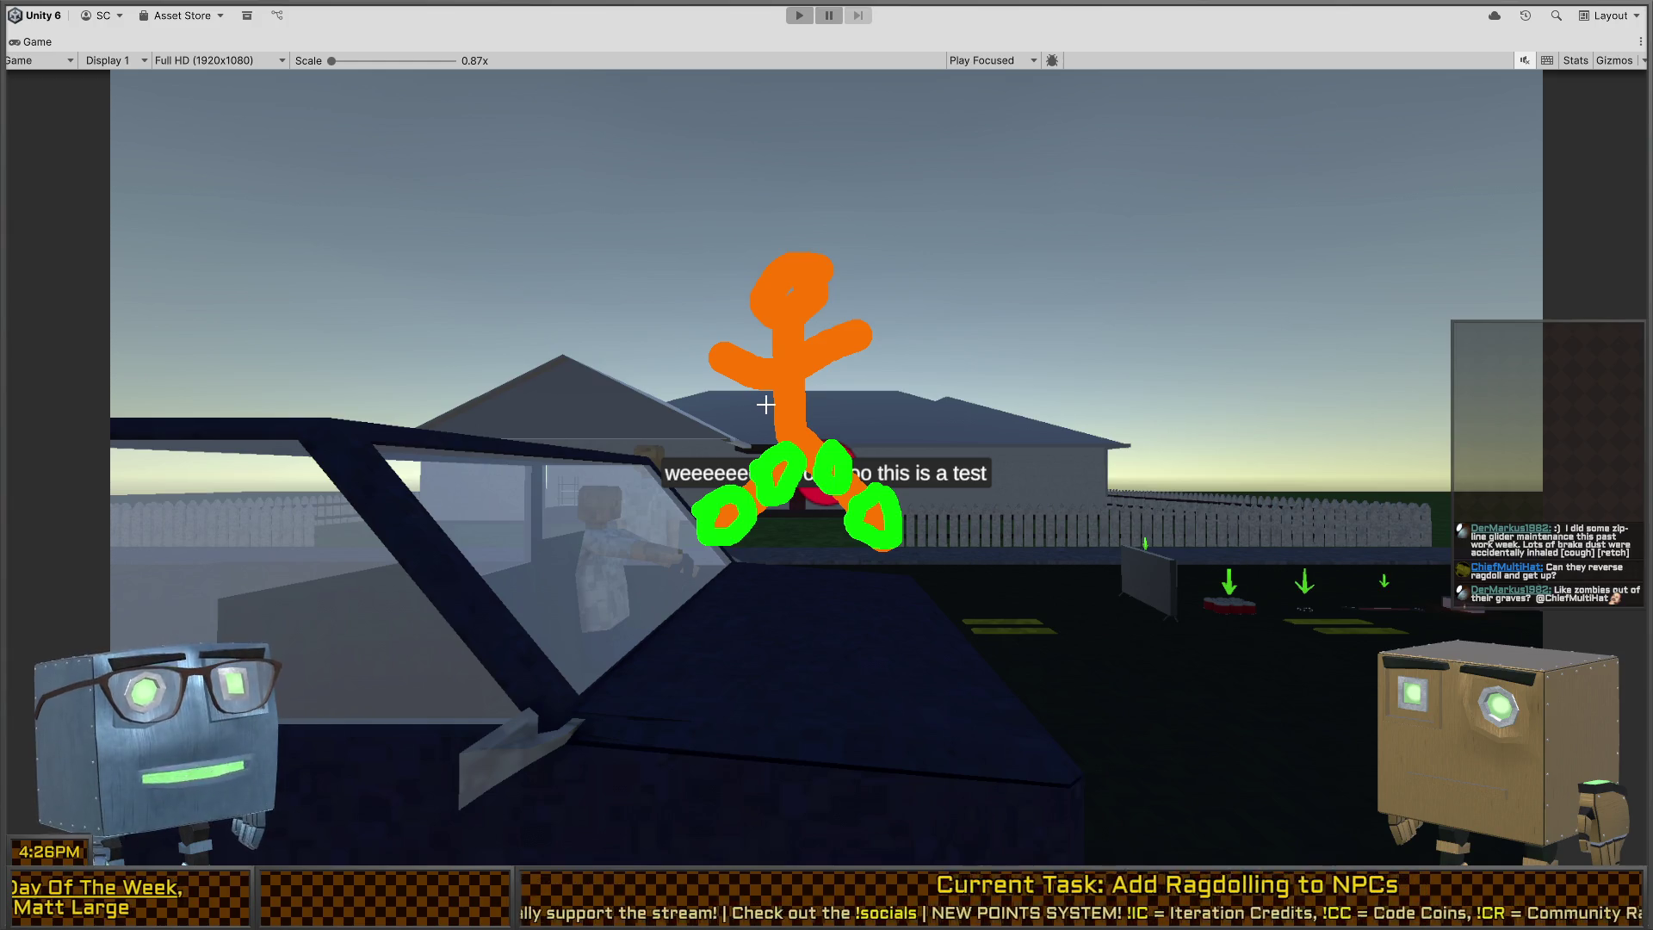
{"action": "mouse_move", "coordinate": [764, 401]}
{"action": "left_mouse_down"}
{"action": "mouse_move", "coordinate": [726, 439]}
{"action": "mouse_move", "coordinate": [689, 417]}
{"action": "mouse_move", "coordinate": [713, 400]}
{"action": "mouse_move", "coordinate": [721, 430]}
{"action": "left_mouse_up"}
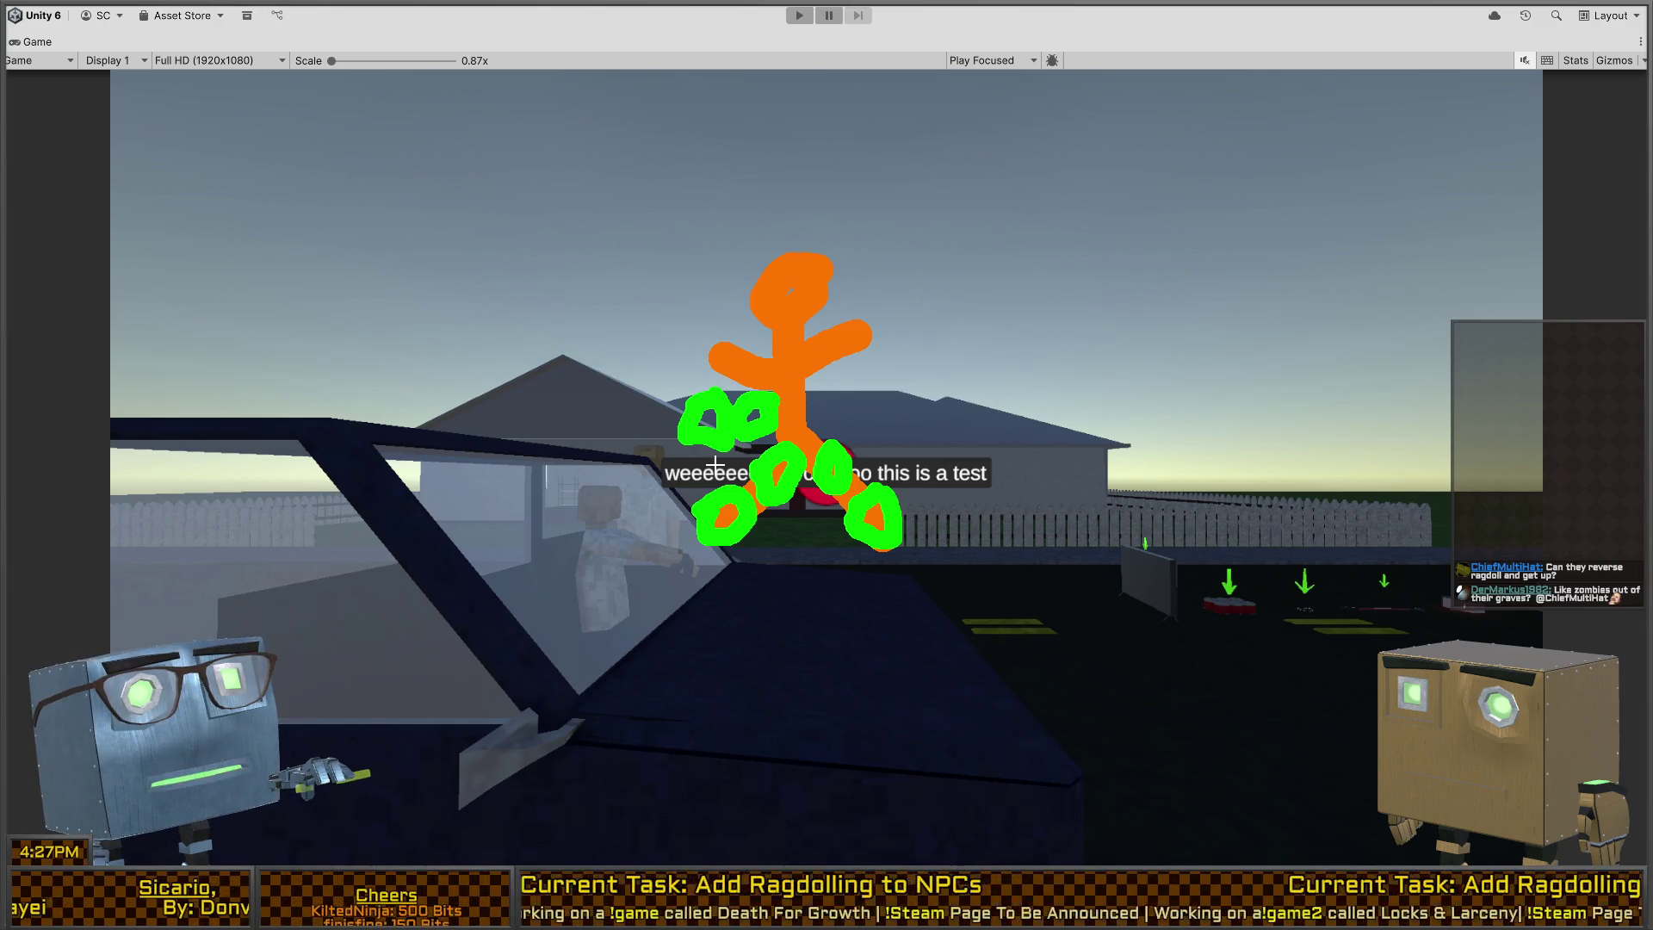
{"action": "key", "text": "Escape"}
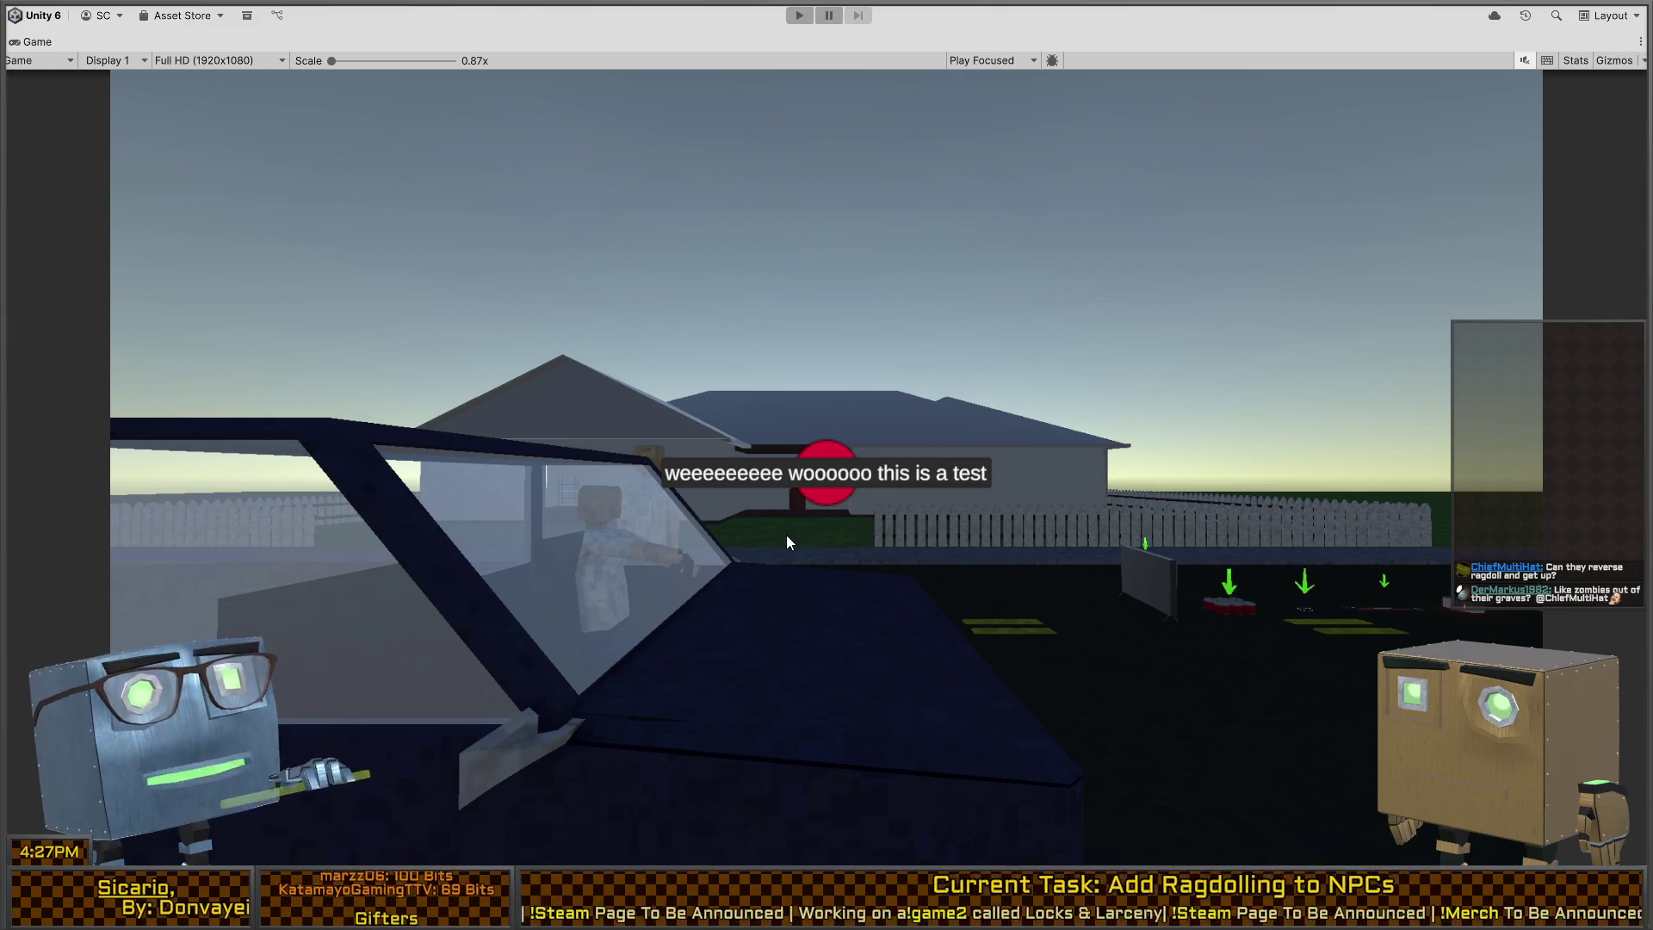
{"action": "key", "text": "shift+space"}
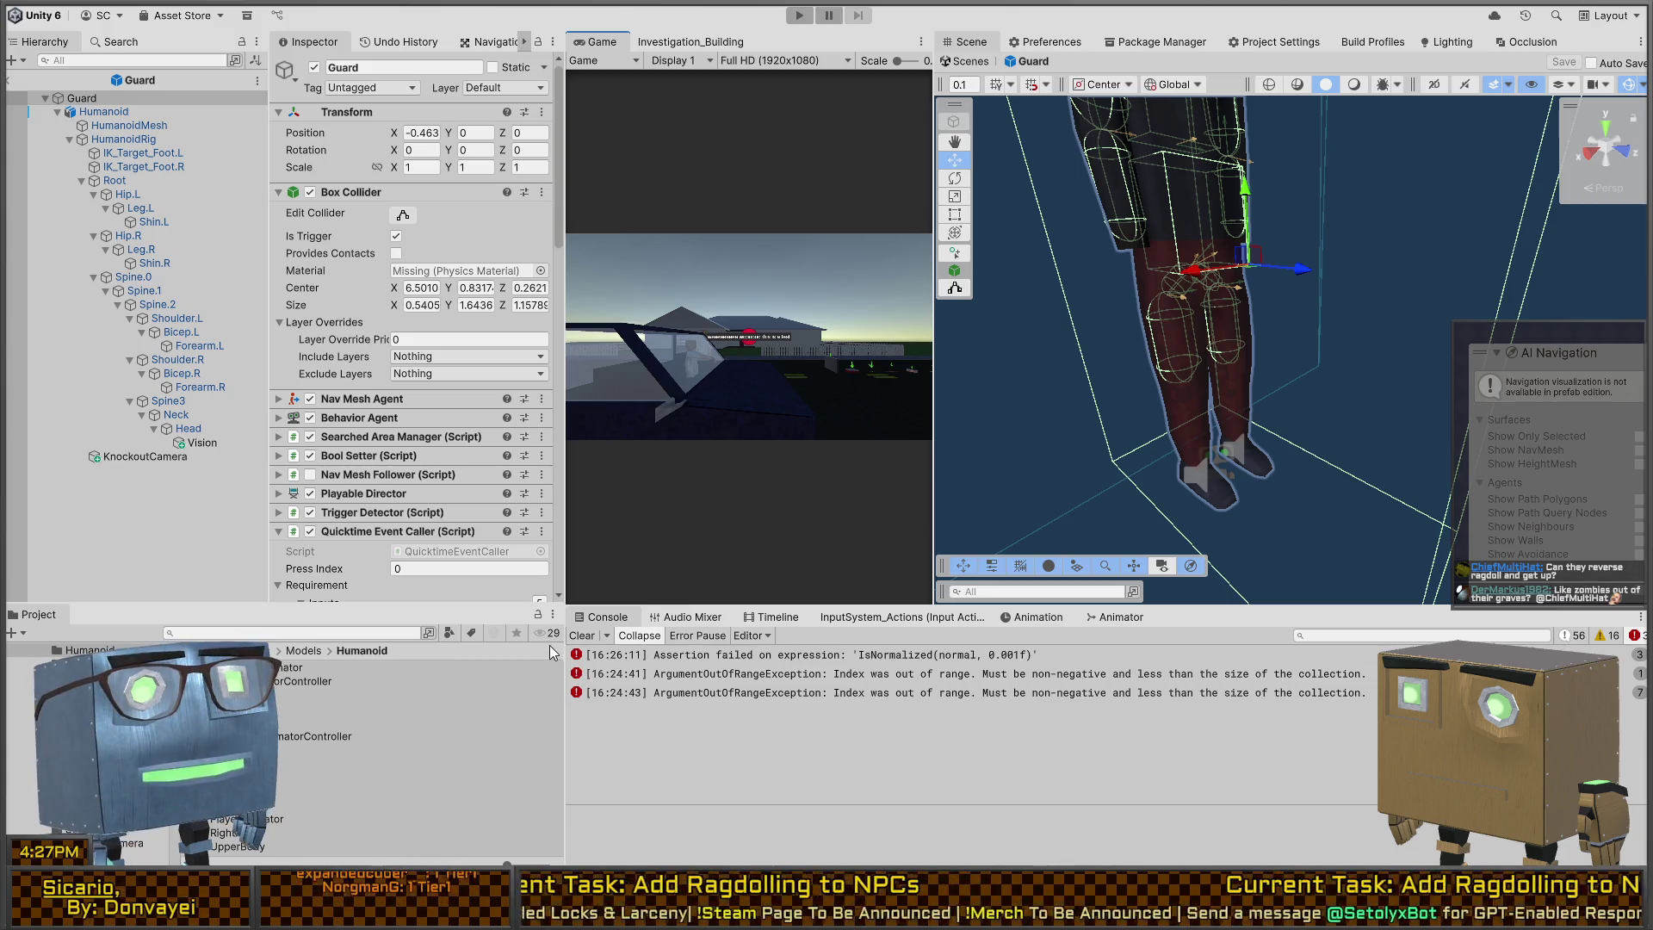
Step: Clear the Console's old errors and start a fresh Play-mode run
{"action": "left_click", "coordinate": [581, 635]}
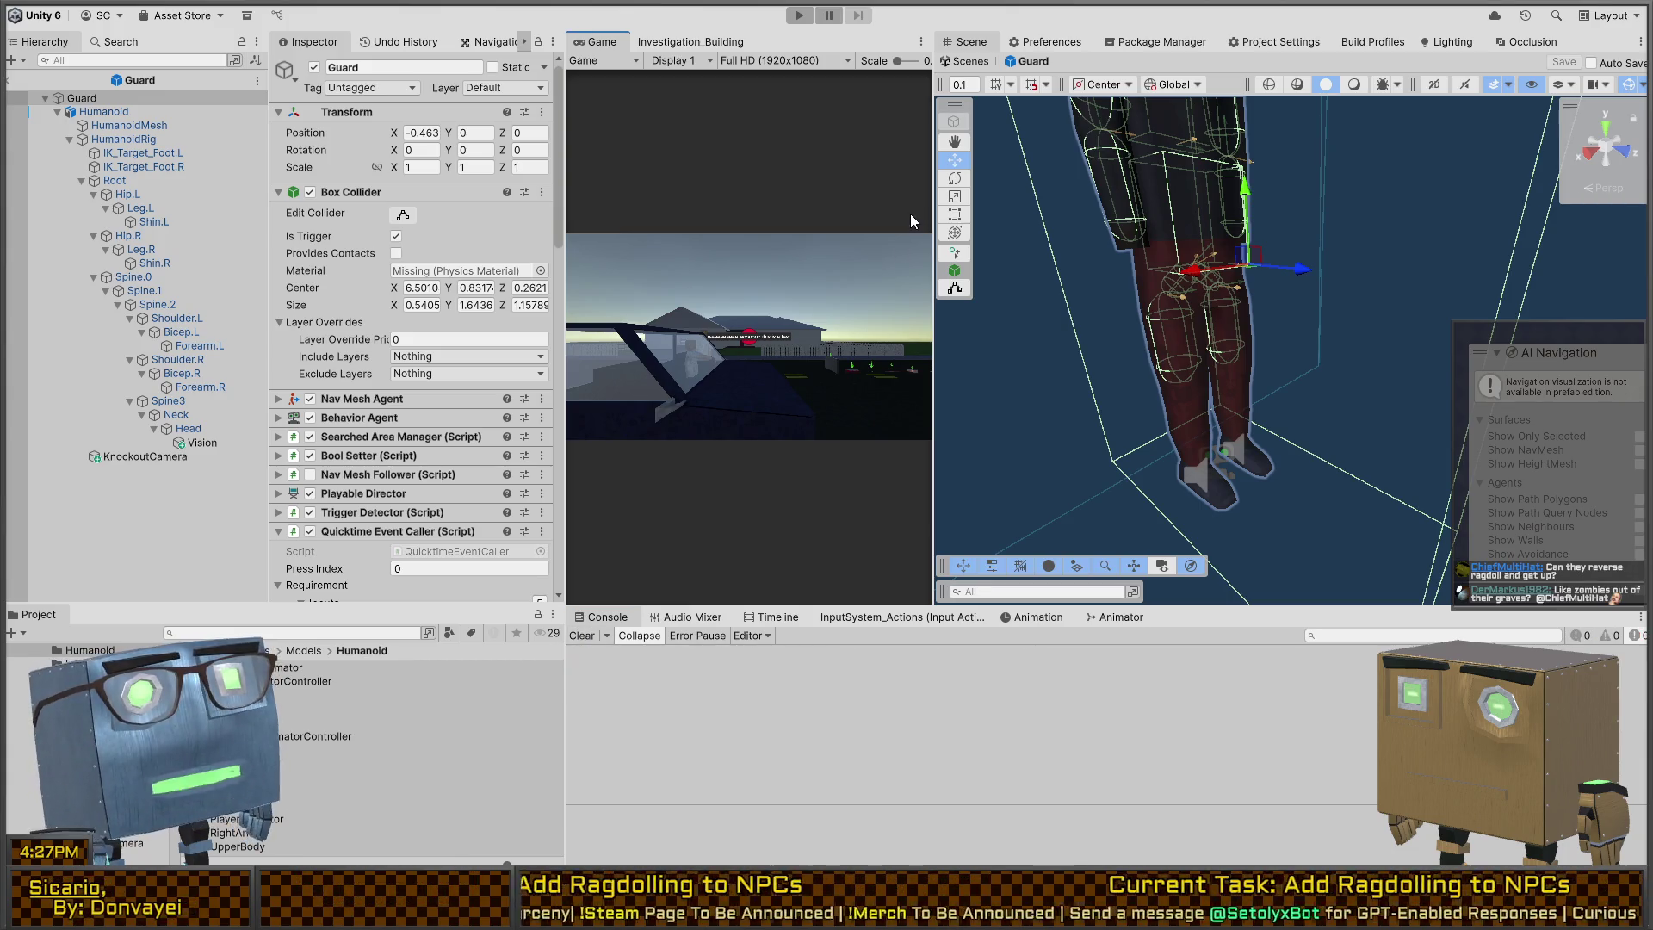
{"action": "key", "text": "ctrl+p"}
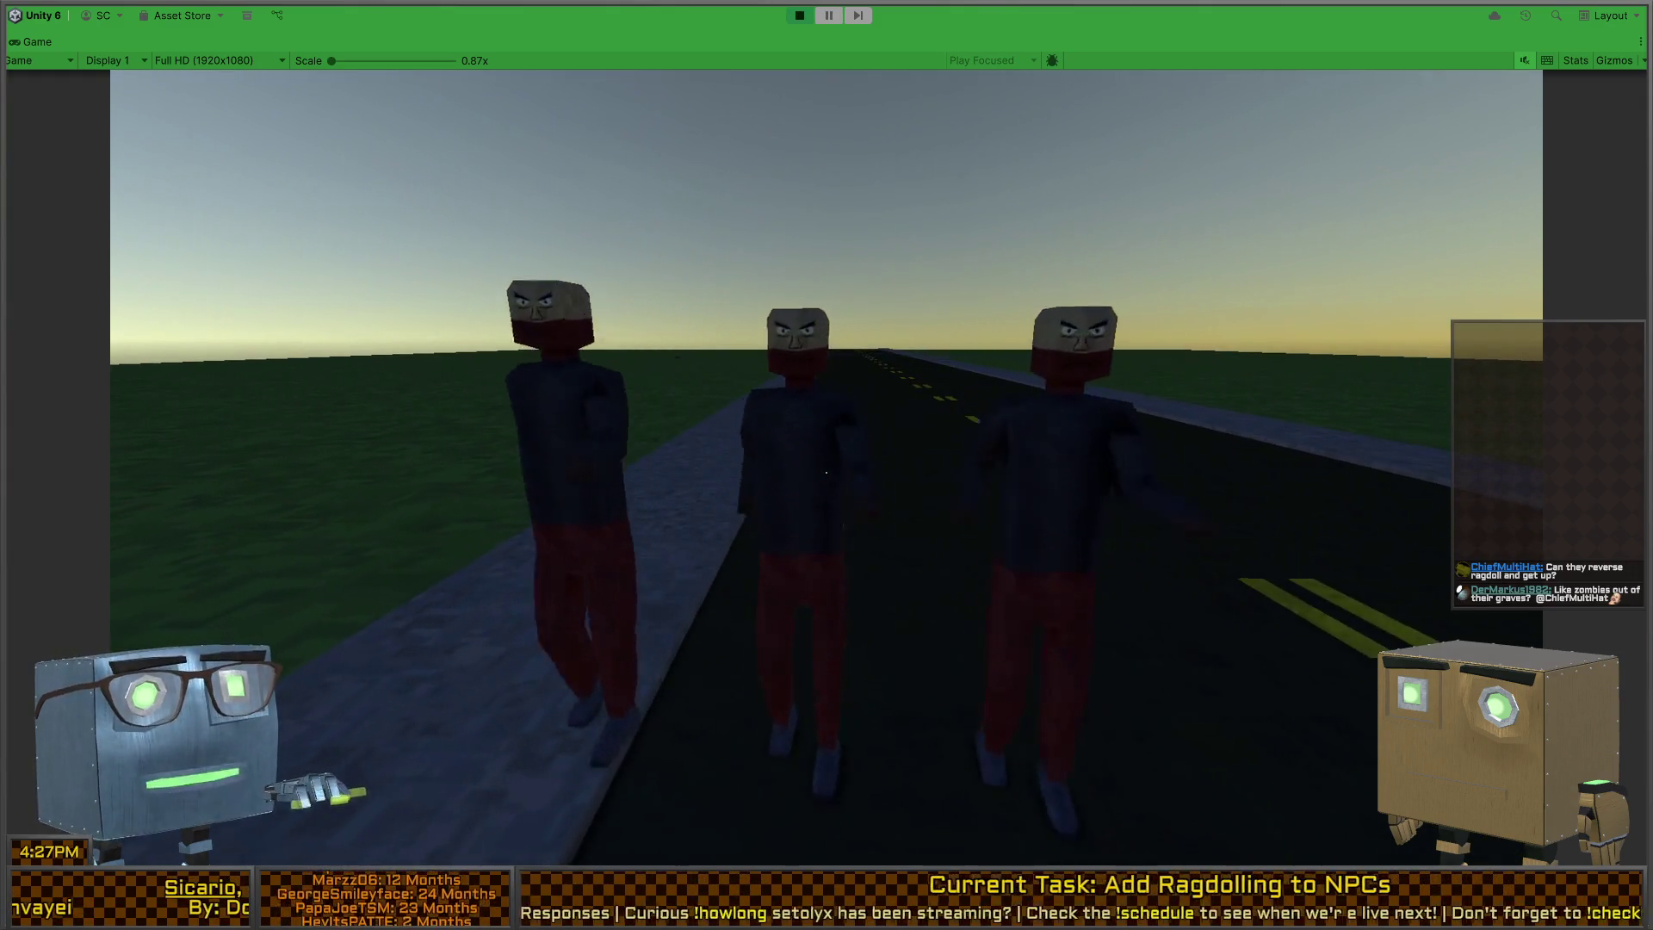
Step: Press F at the quicktime prompt to ragdoll the NPC, then exit Play mode
{"action": "key", "text": "f"}
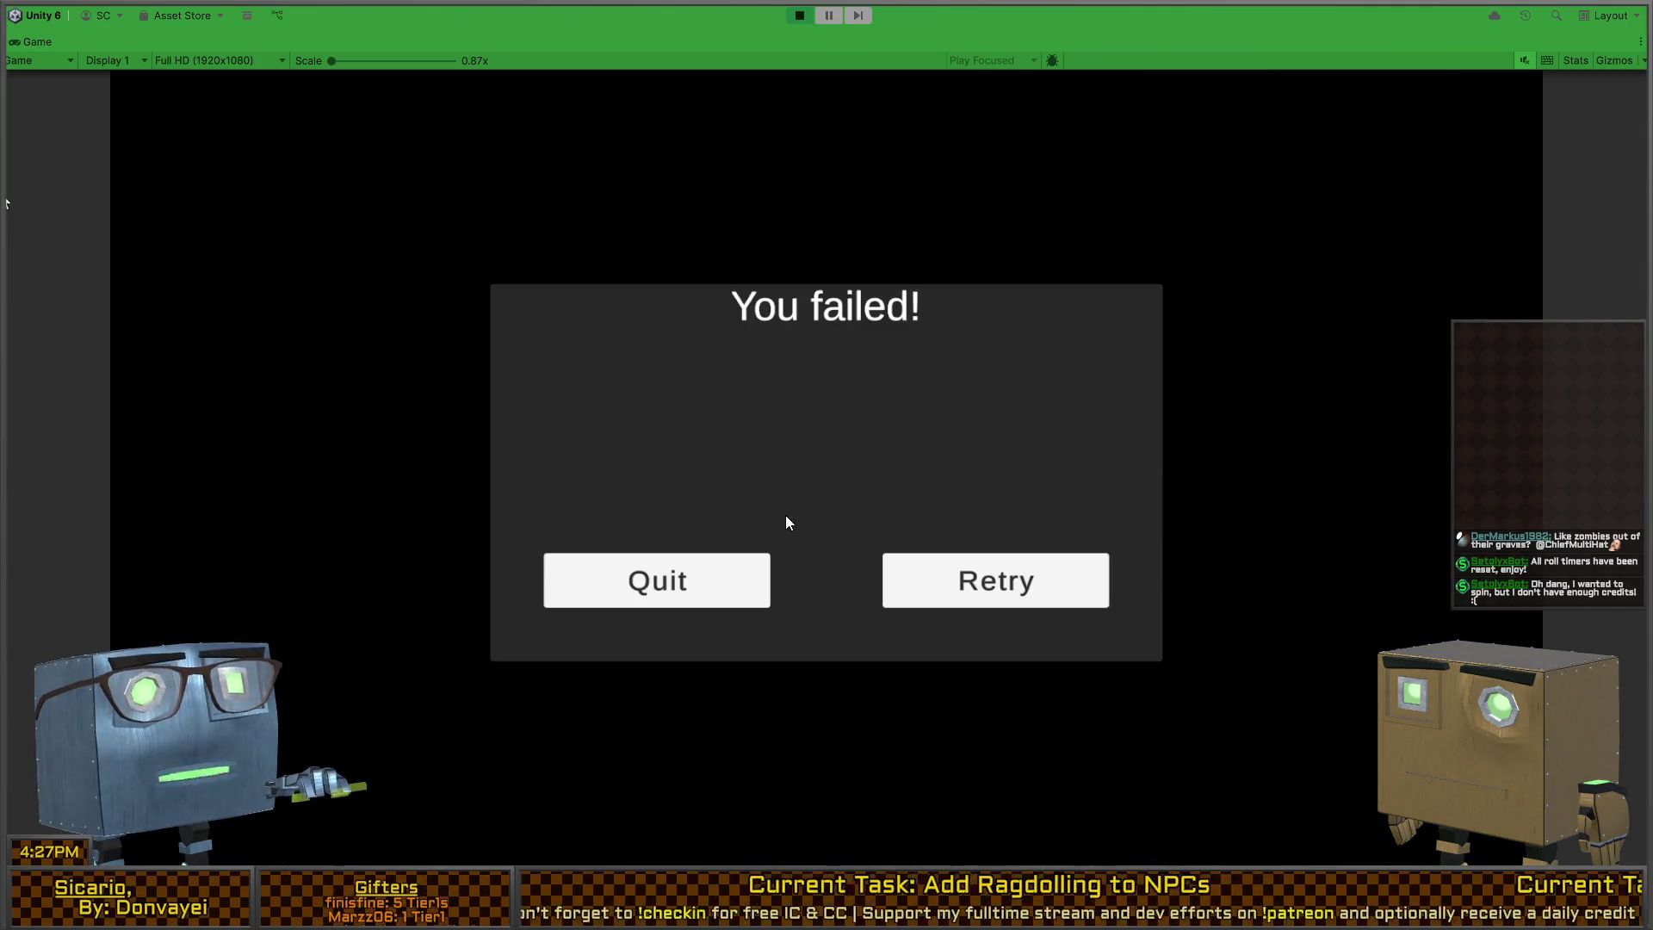
{"action": "key", "text": "ctrl+p"}
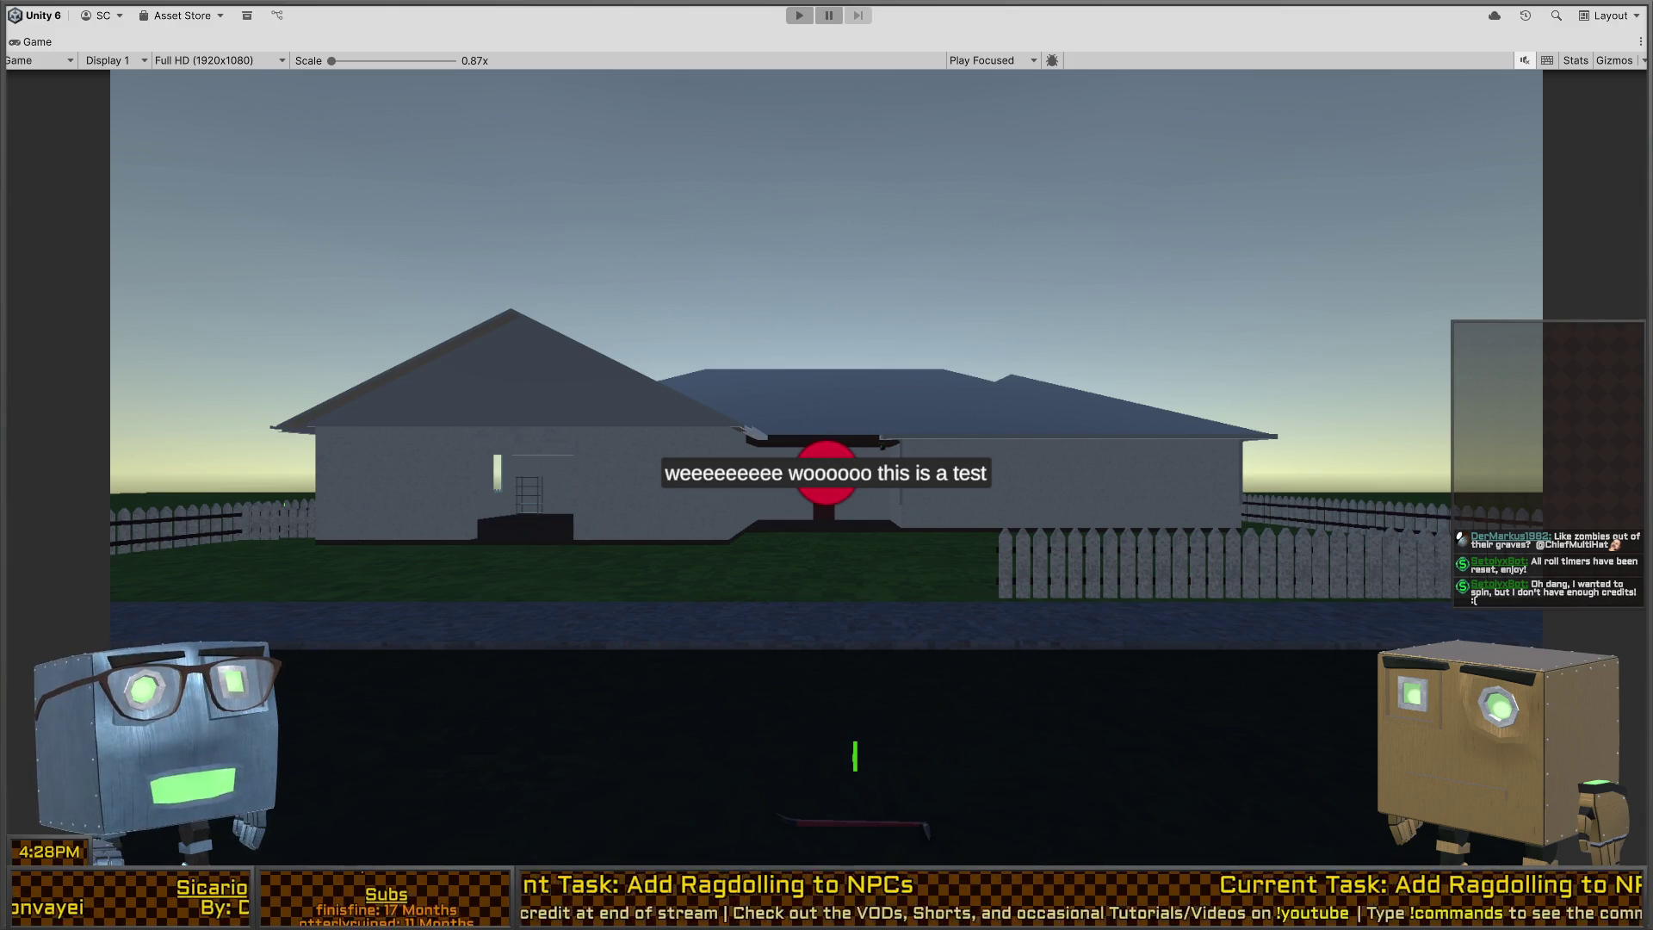
Step: Scroll the shutdown overlay to bring up the Nov 15 task list
{"action": "scroll", "coordinate": [677, 706], "scroll_direction": "down", "scroll_amount": 1}
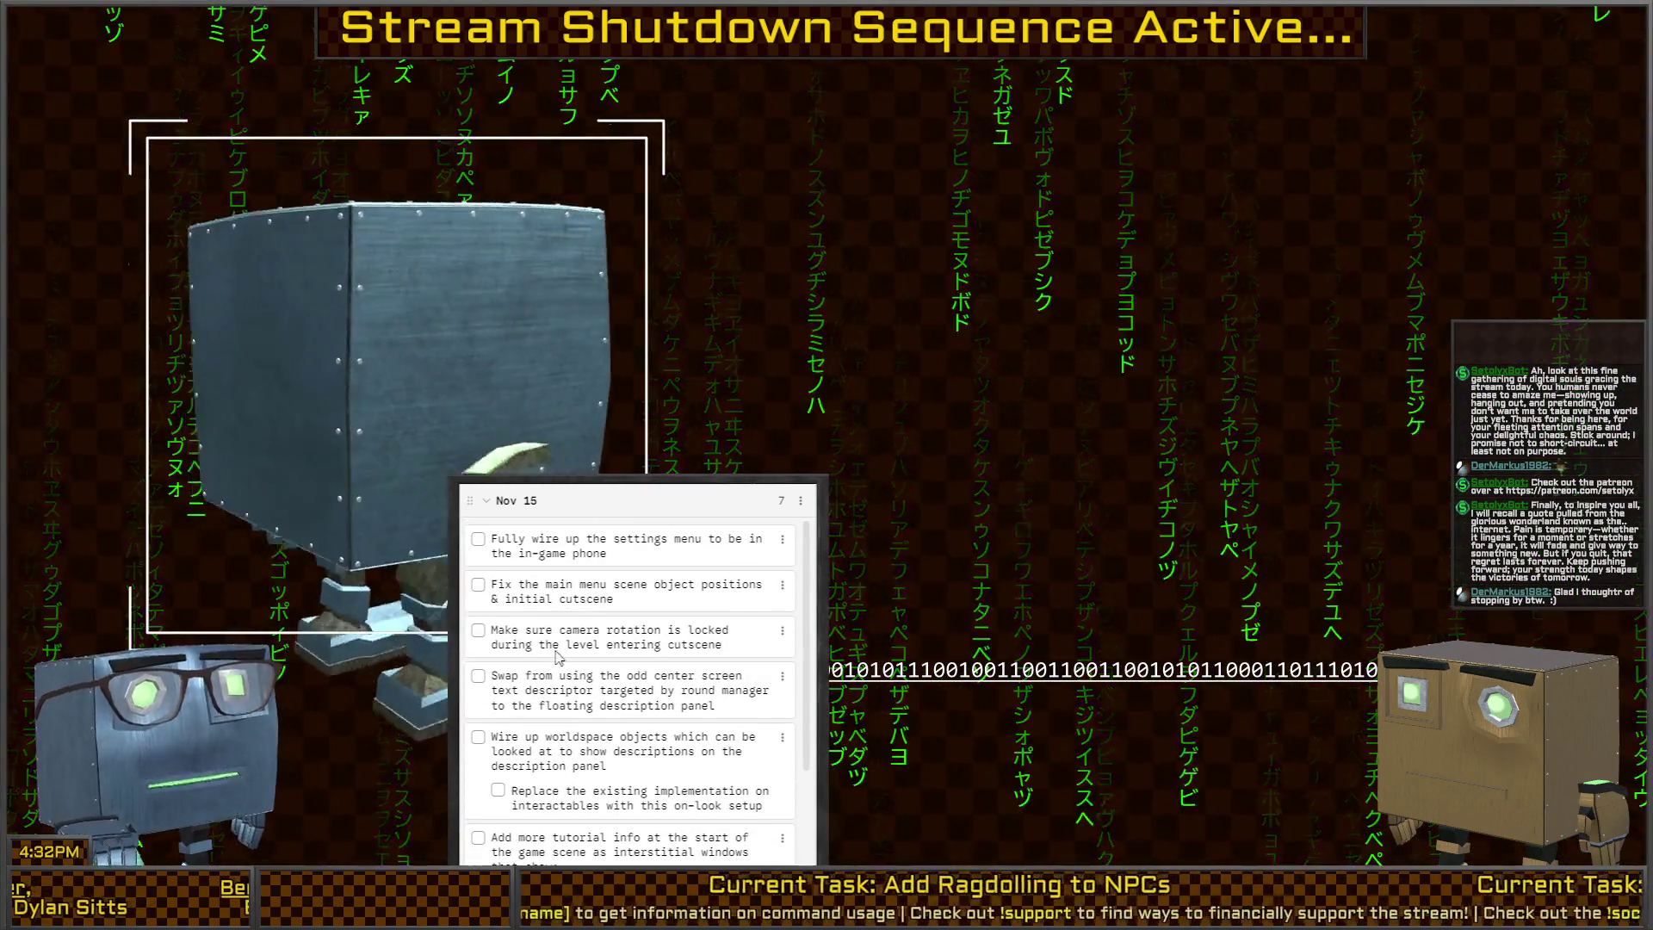
Step: Scroll through the Nov 15 and Nov 14 task columns to review upcoming tasks
{"action": "scroll", "coordinate": [597, 689], "scroll_direction": "down", "scroll_amount": 3}
{"action": "scroll", "coordinate": [597, 706], "scroll_direction": "down", "scroll_amount": 10}
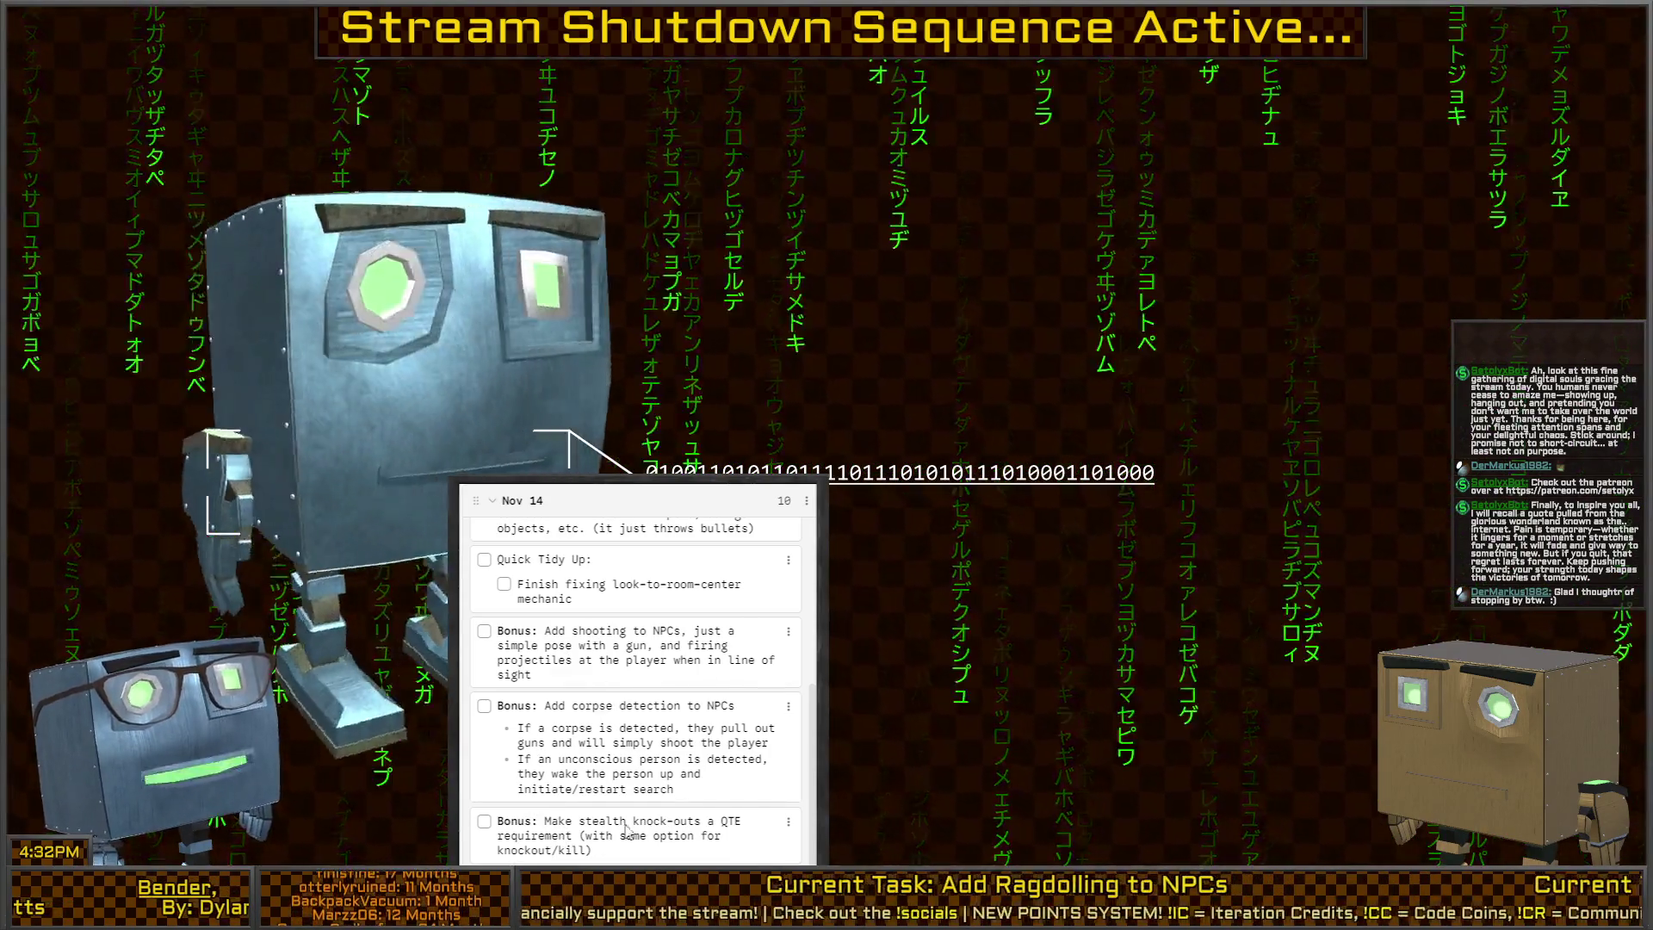
{"action": "scroll", "coordinate": [582, 831], "scroll_direction": "up", "scroll_amount": 5}
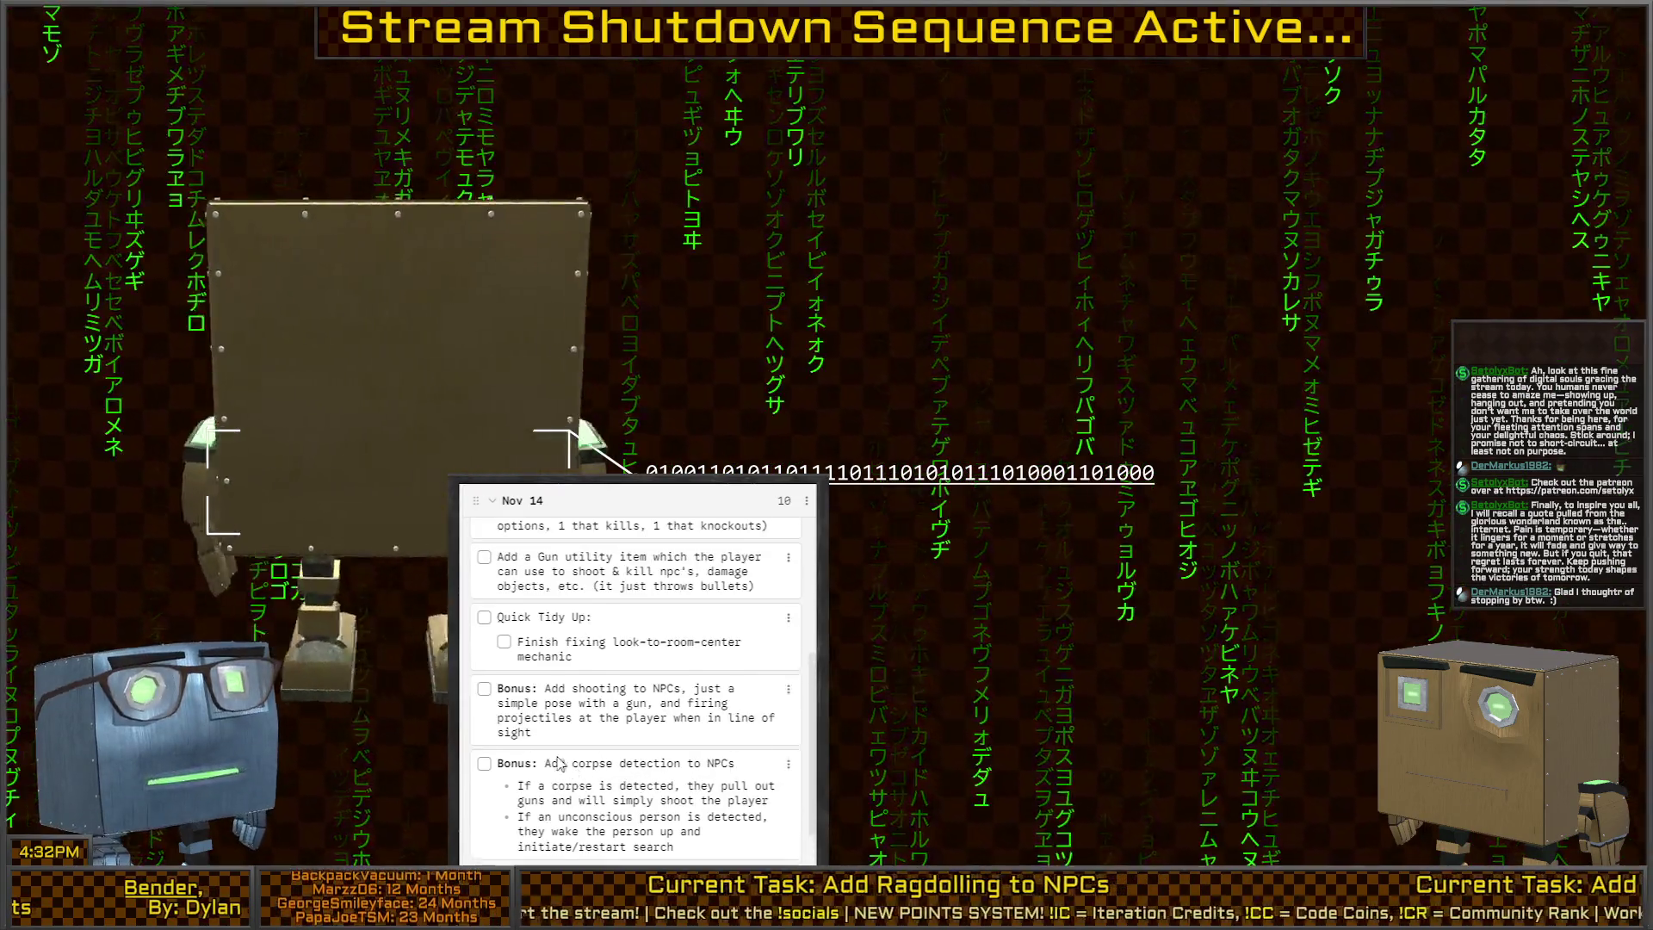
{"action": "scroll", "coordinate": [586, 730], "scroll_direction": "down", "scroll_amount": 3}
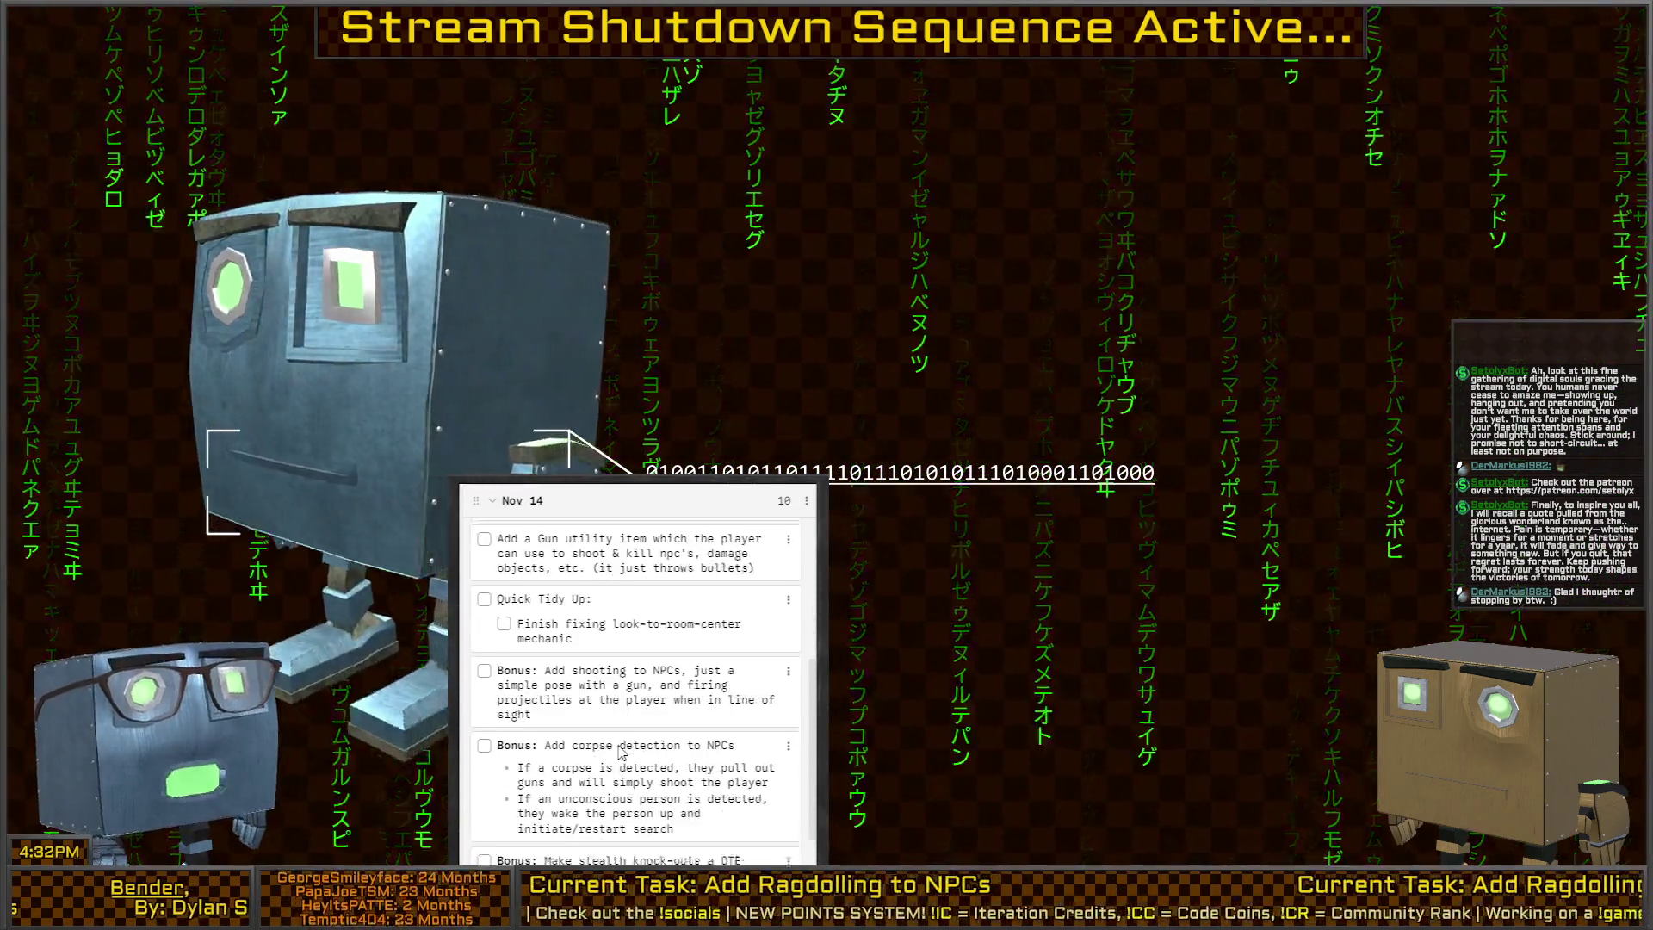
{"action": "scroll", "coordinate": [683, 745], "scroll_direction": "right", "scroll_amount": 5}
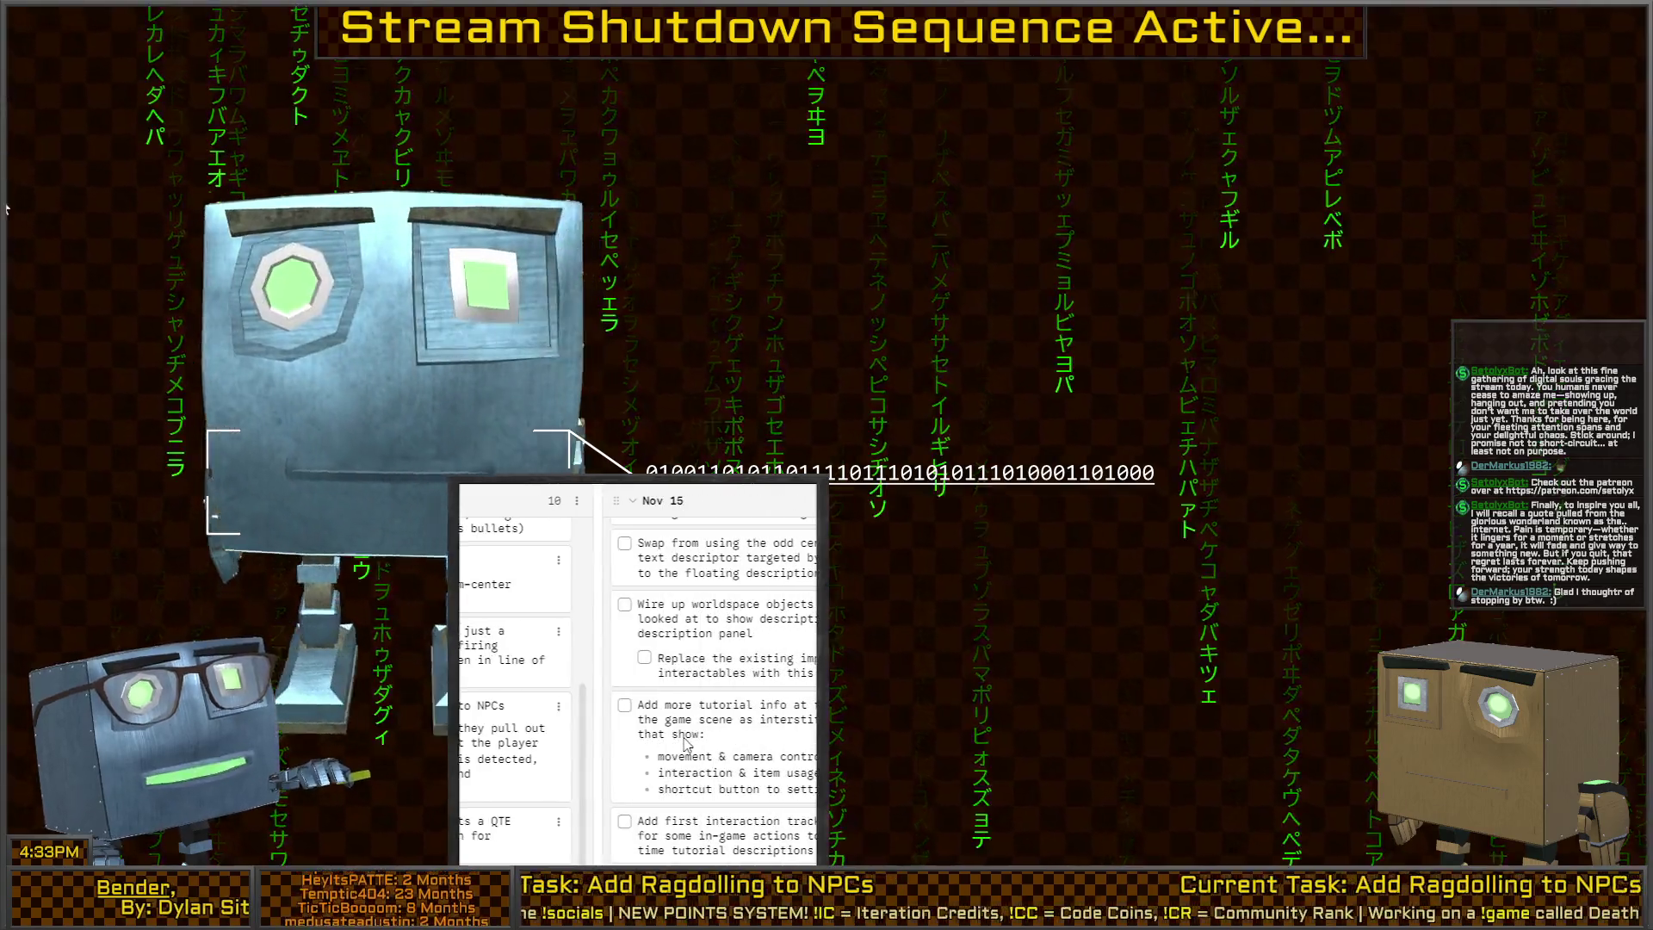